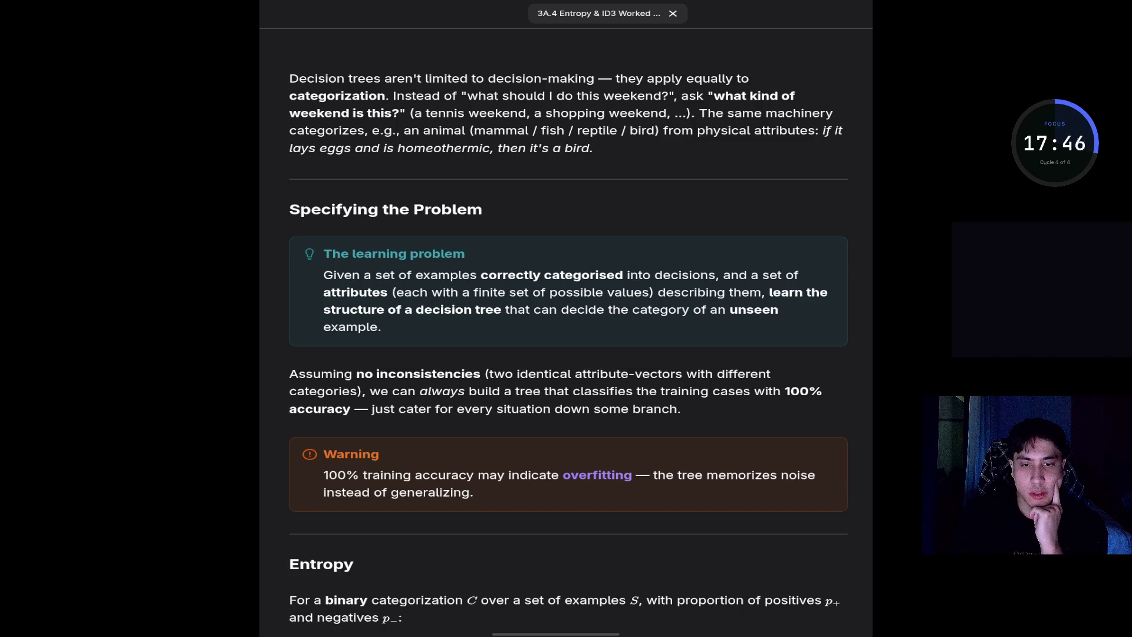
- Scroll the 3A.4 page down to the Small example's Entropy(S) = 0.811 and weighted-entropy working
{"action": "scroll", "coordinate": [567, 348], "scroll_direction": "down", "scroll_amount": 2}
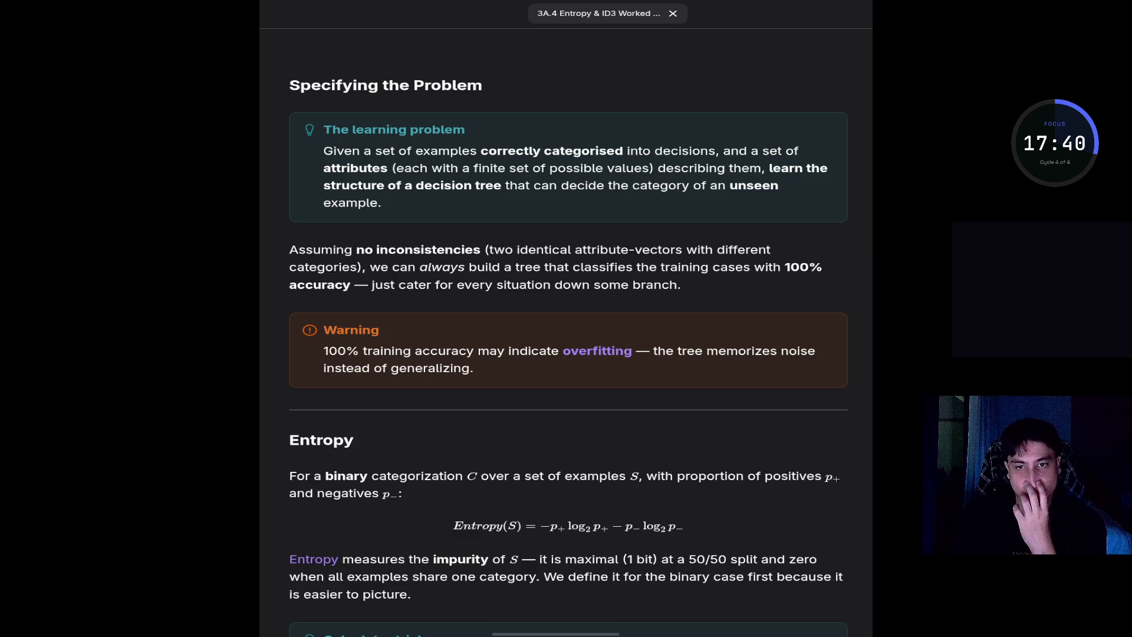
{"action": "scroll", "coordinate": [568, 344], "scroll_direction": "down", "scroll_amount": 3}
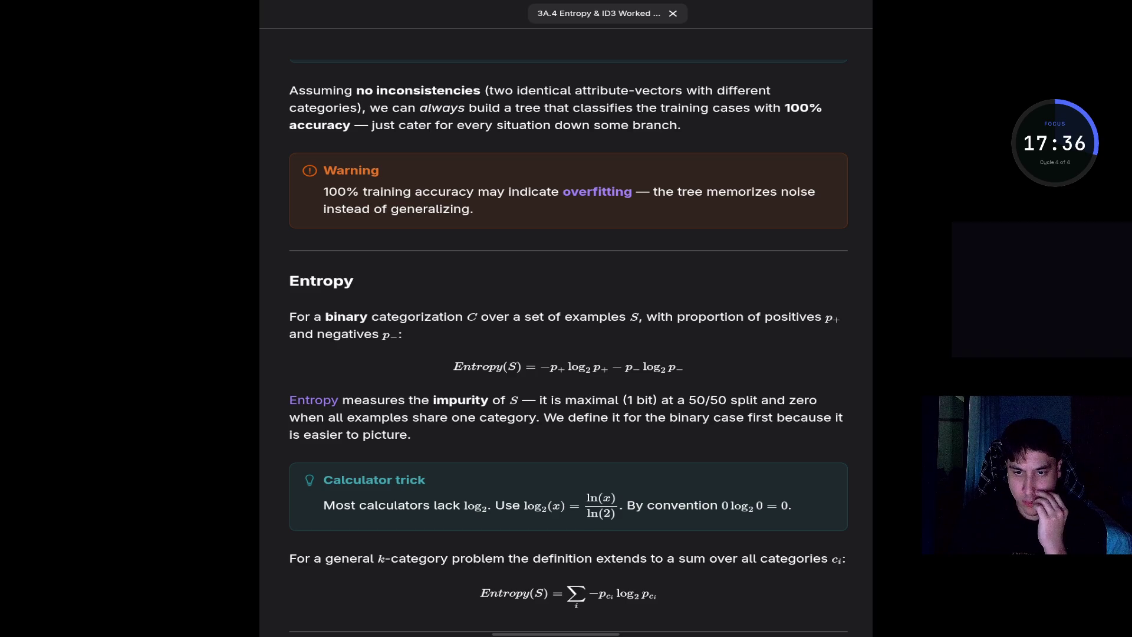
{"action": "scroll", "coordinate": [568, 347], "scroll_direction": "down", "scroll_amount": 9}
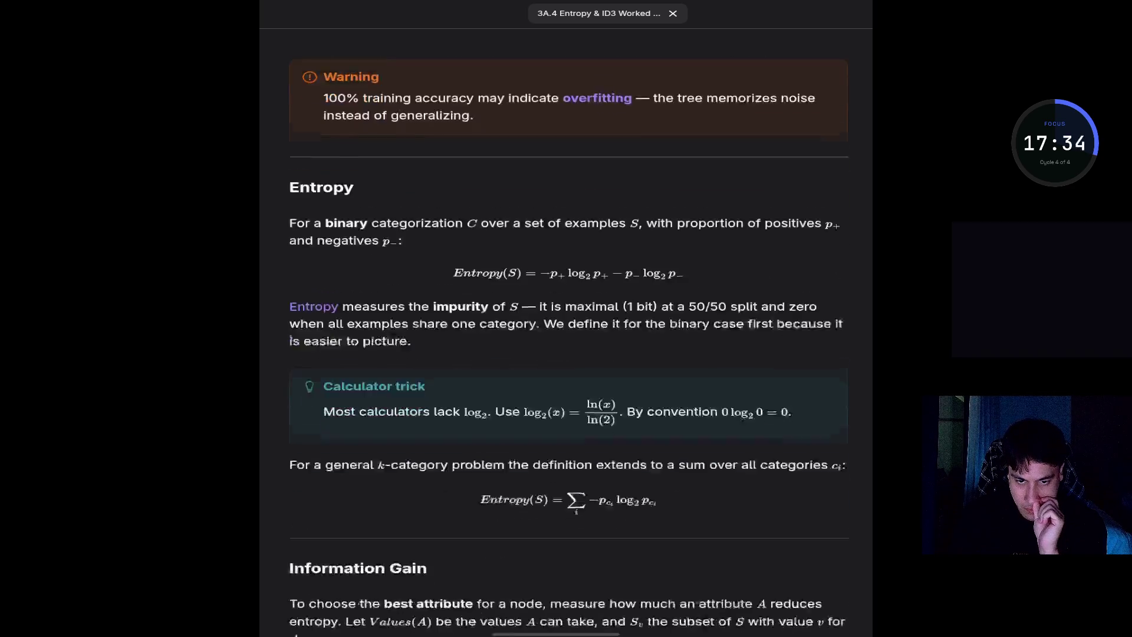
{"action": "scroll", "coordinate": [568, 346], "scroll_direction": "down", "scroll_amount": 10}
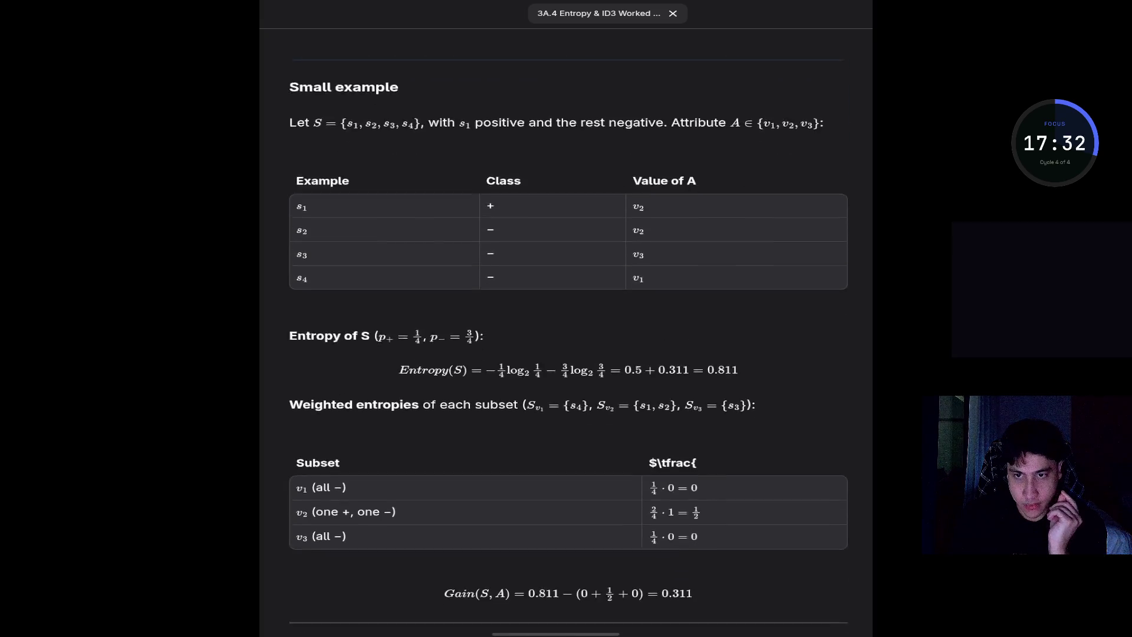
- Scroll past the Gain(S, A) = 0.311 result to the ID3 Algorithm section
{"action": "scroll", "coordinate": [569, 347], "scroll_direction": "down", "scroll_amount": 3}
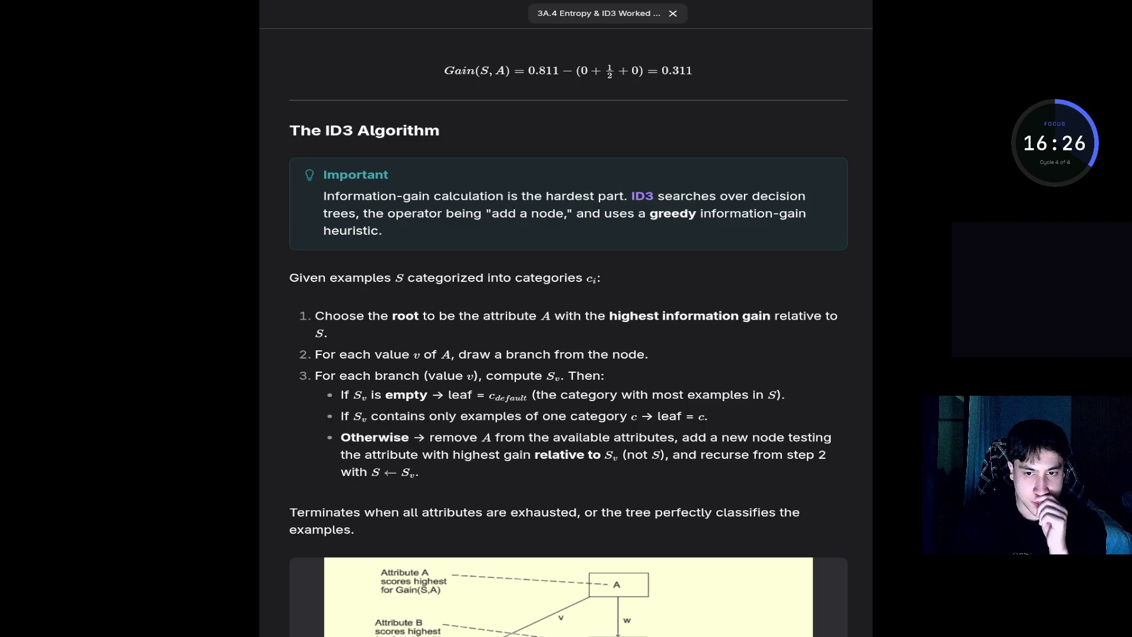
- Scroll past the ID3 tree diagram to the ten-weekend Weekend Dataset table
{"action": "scroll", "coordinate": [566, 348], "scroll_direction": "down", "scroll_amount": 2}
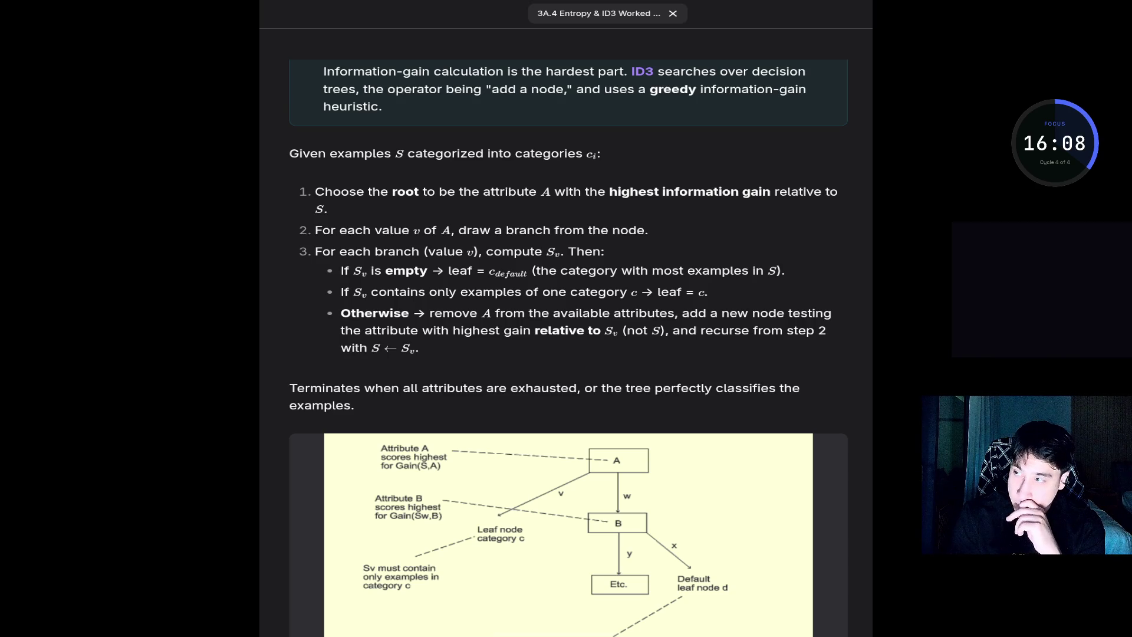
{"action": "scroll", "coordinate": [569, 348], "scroll_direction": "down", "scroll_amount": 3}
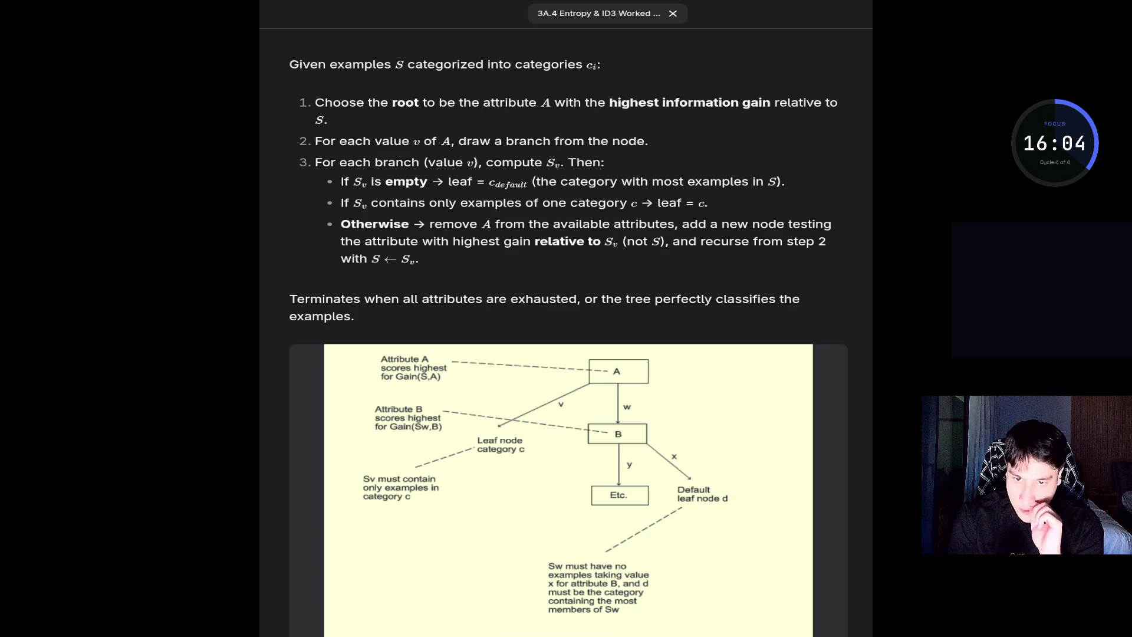
{"action": "scroll", "coordinate": [568, 336], "scroll_direction": "down", "scroll_amount": 7}
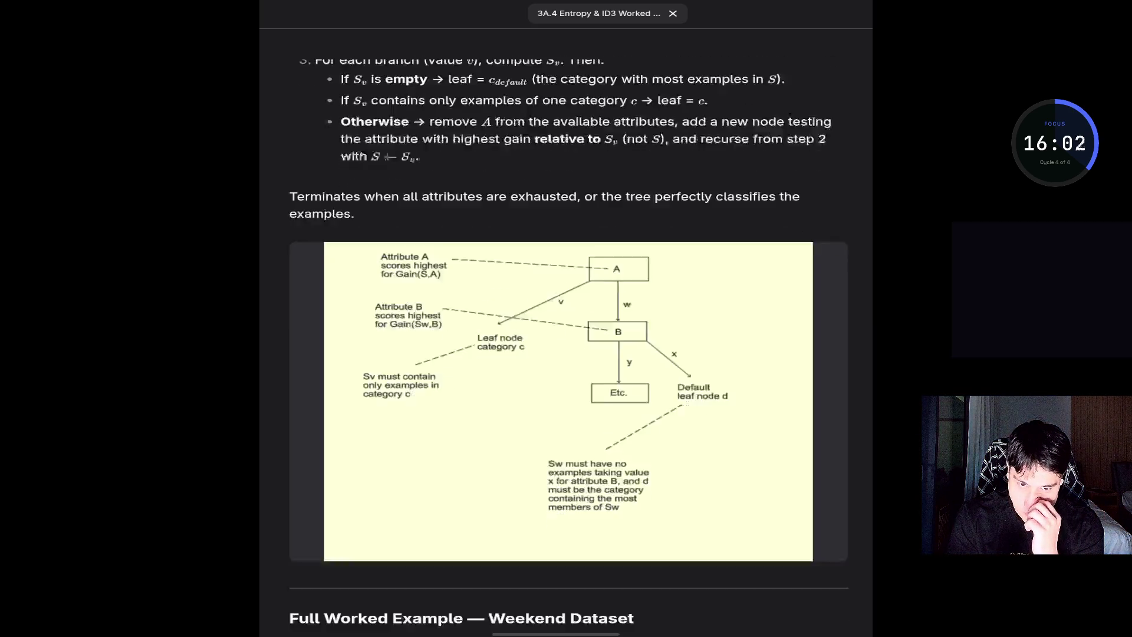
{"action": "scroll", "coordinate": [568, 336], "scroll_direction": "down", "scroll_amount": 1}
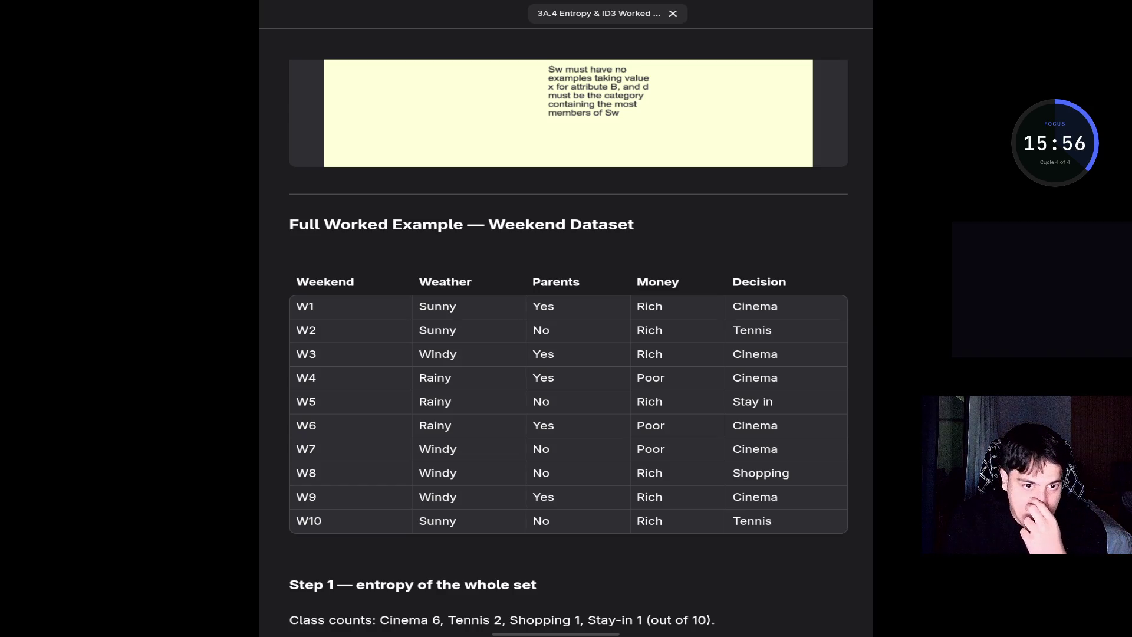
- Position the page to show the Weekend table, Entropy(S) = 1.571 and the Step 2 gain table
{"action": "scroll", "coordinate": [568, 347], "scroll_direction": "down", "scroll_amount": 5}
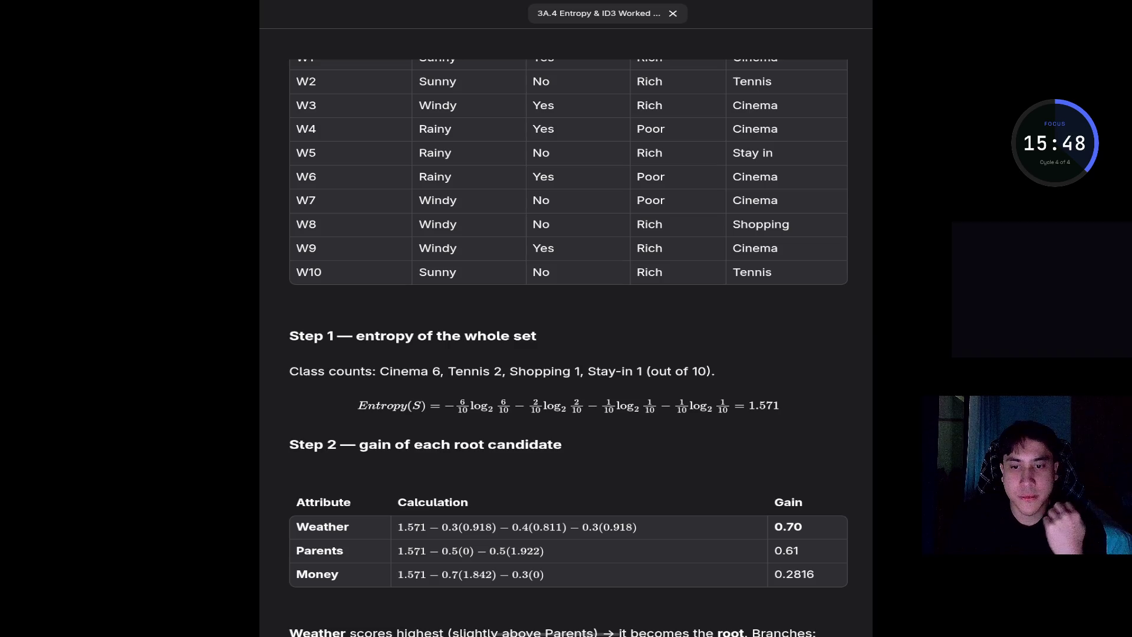
{"action": "scroll", "coordinate": [568, 347], "scroll_direction": "up", "scroll_amount": 4}
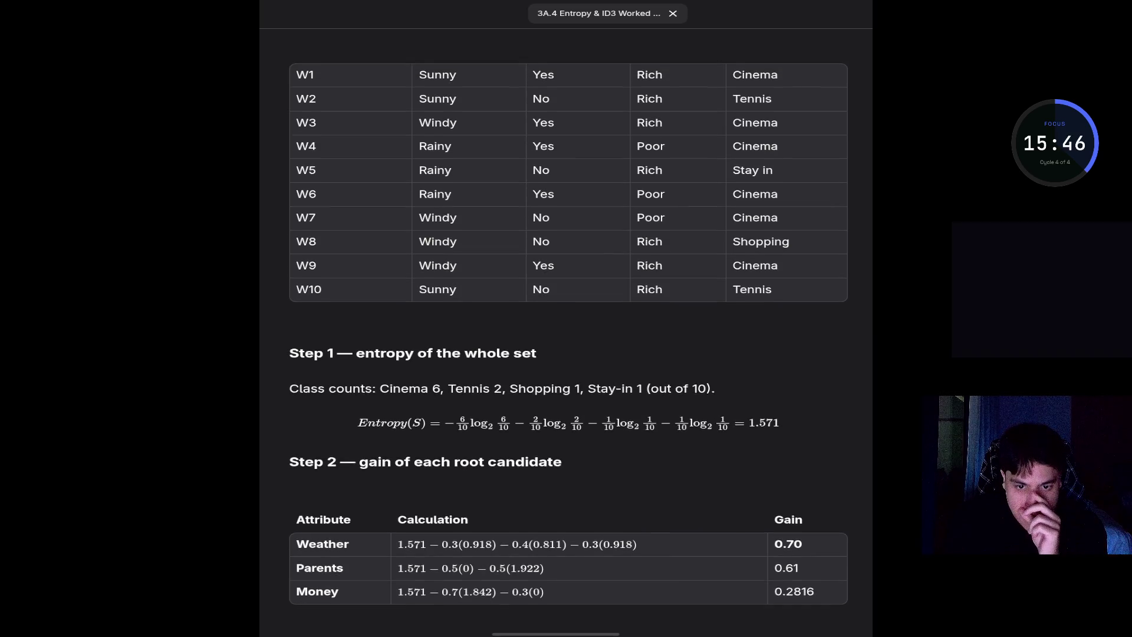
{"action": "scroll", "coordinate": [568, 348], "scroll_direction": "down", "scroll_amount": 3}
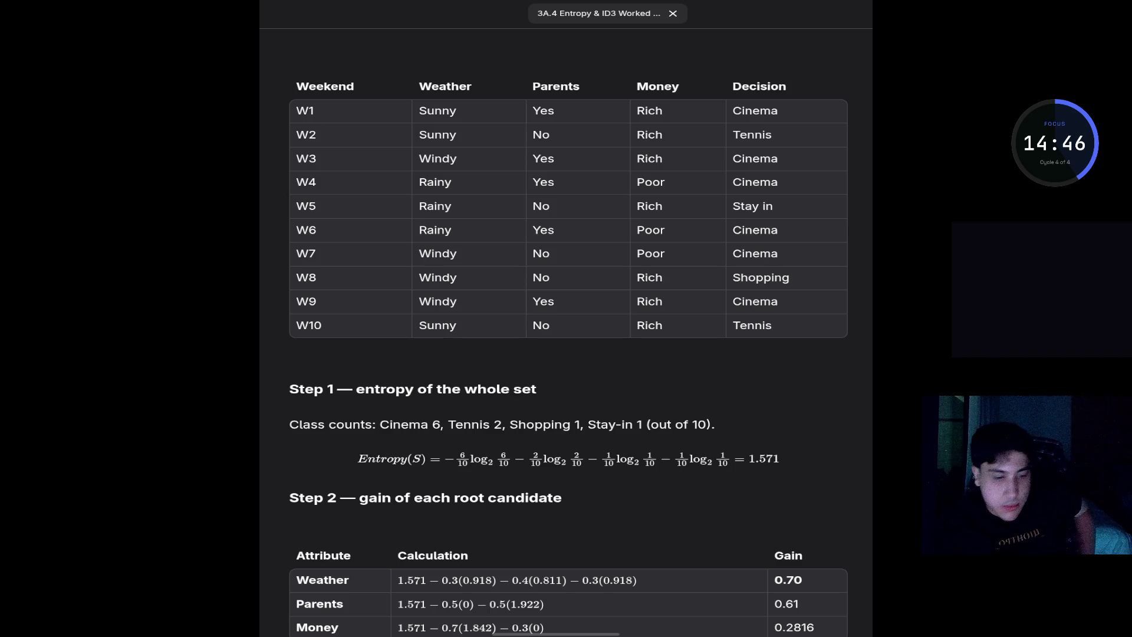
- Scroll down to Weather as root and the Sunny branch {W1, W2, W10} with entropy 0.918
{"action": "scroll", "coordinate": [568, 348], "scroll_direction": "down", "scroll_amount": 3}
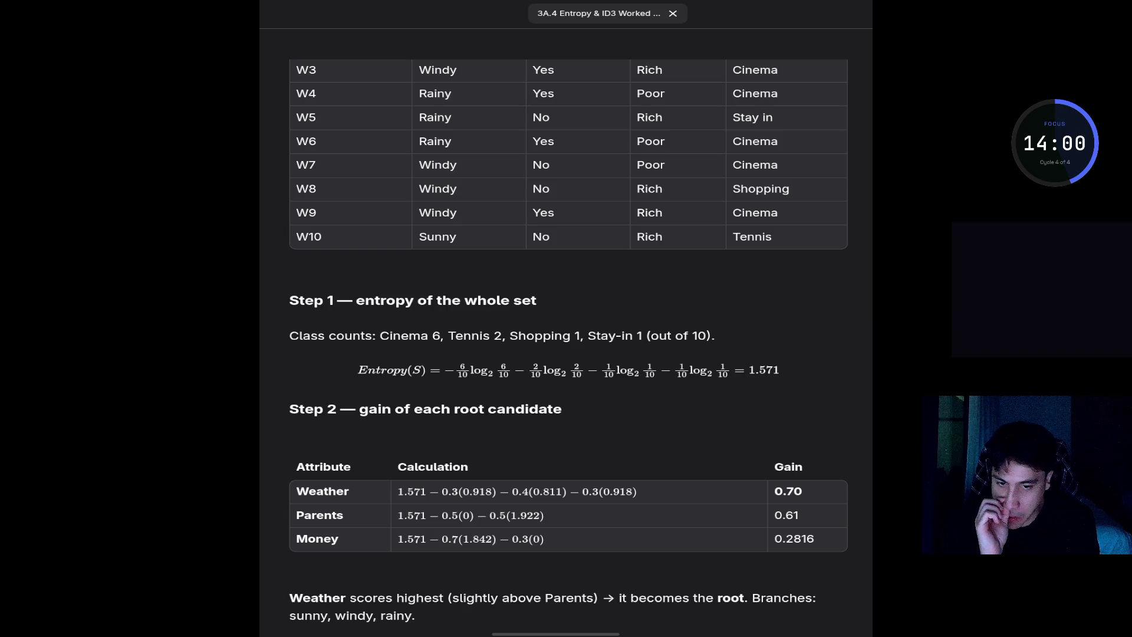
{"action": "scroll", "coordinate": [566, 330], "scroll_direction": "down", "scroll_amount": 2}
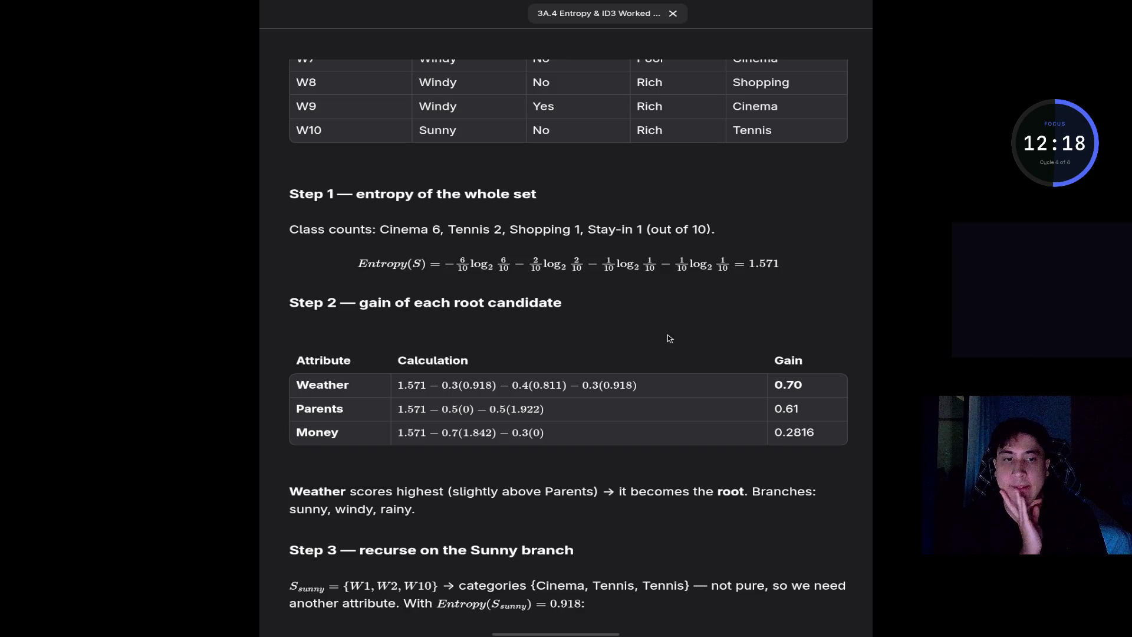
- Screenshot the Step 1 heading, class counts and 1.571 Entropy(S) formula, then open a terminal beside the notes
{"action": "scroll", "coordinate": [669, 338], "scroll_direction": "down", "scroll_amount": 3}
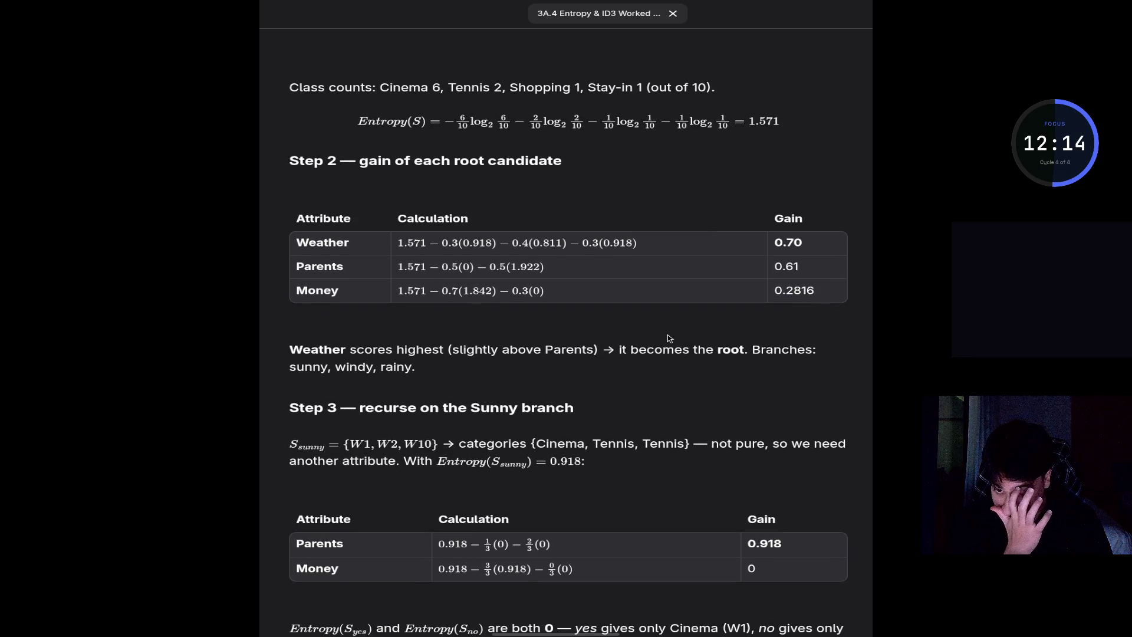
{"action": "scroll", "coordinate": [669, 338], "scroll_direction": "up", "scroll_amount": 5}
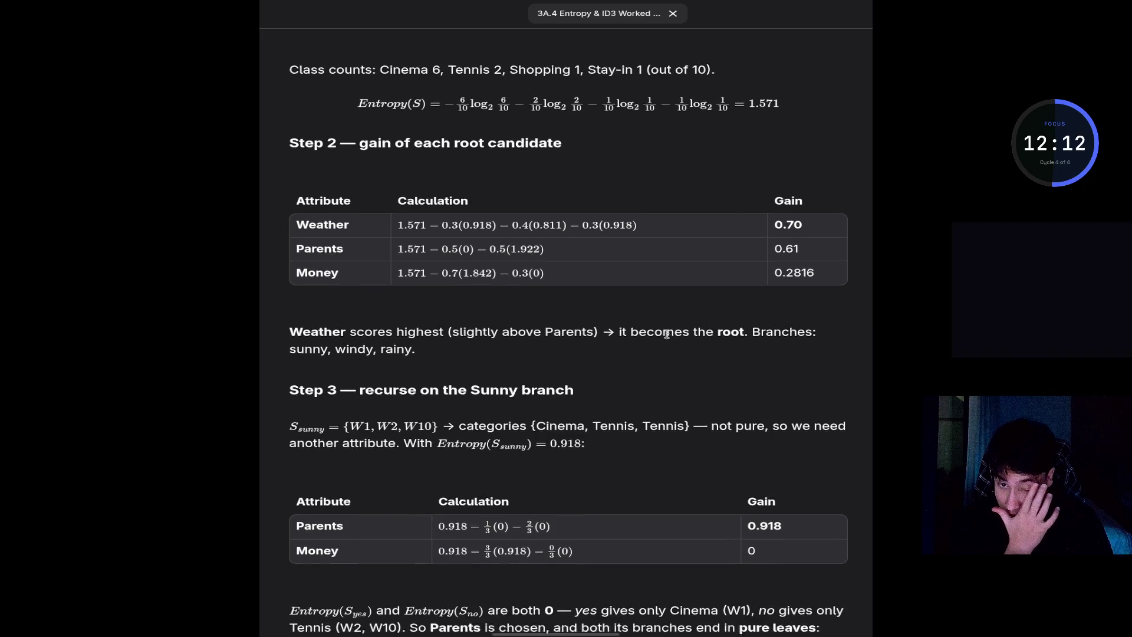
{"action": "scroll", "coordinate": [669, 338], "scroll_direction": "down", "scroll_amount": 3}
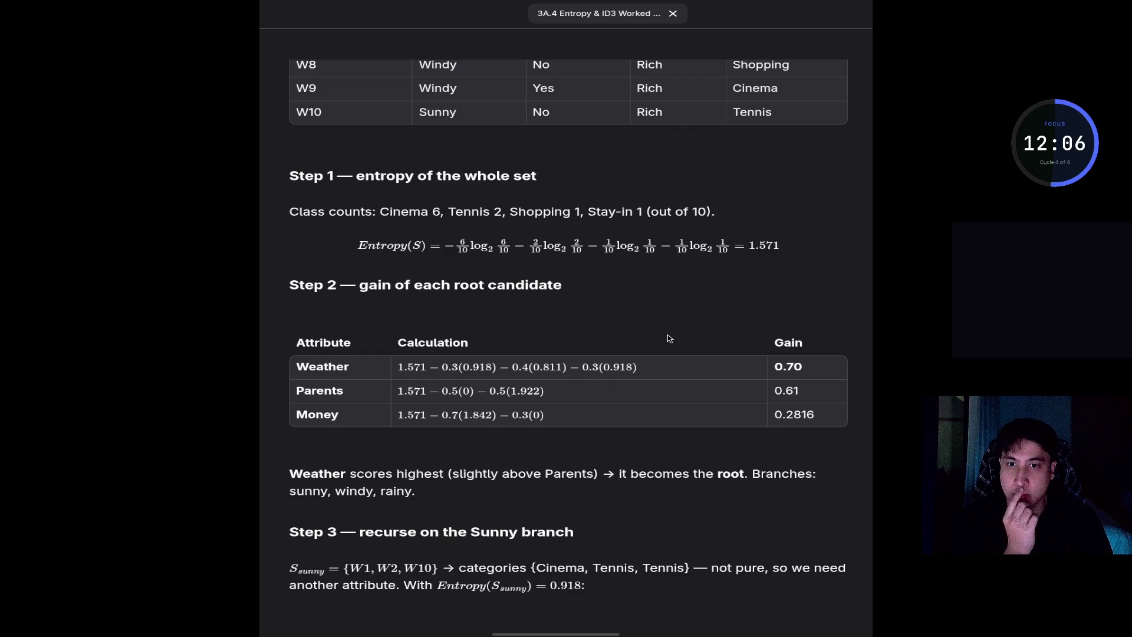
{"action": "scroll", "coordinate": [669, 338], "scroll_direction": "down", "scroll_amount": 2}
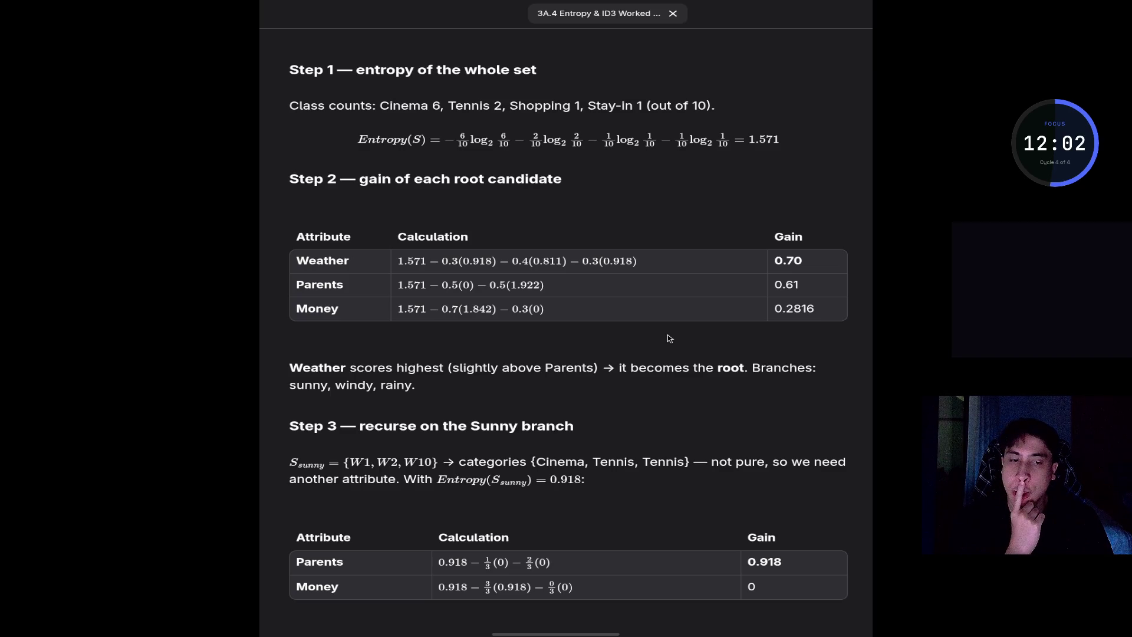
{"action": "scroll", "coordinate": [669, 338], "scroll_direction": "down", "scroll_amount": 1}
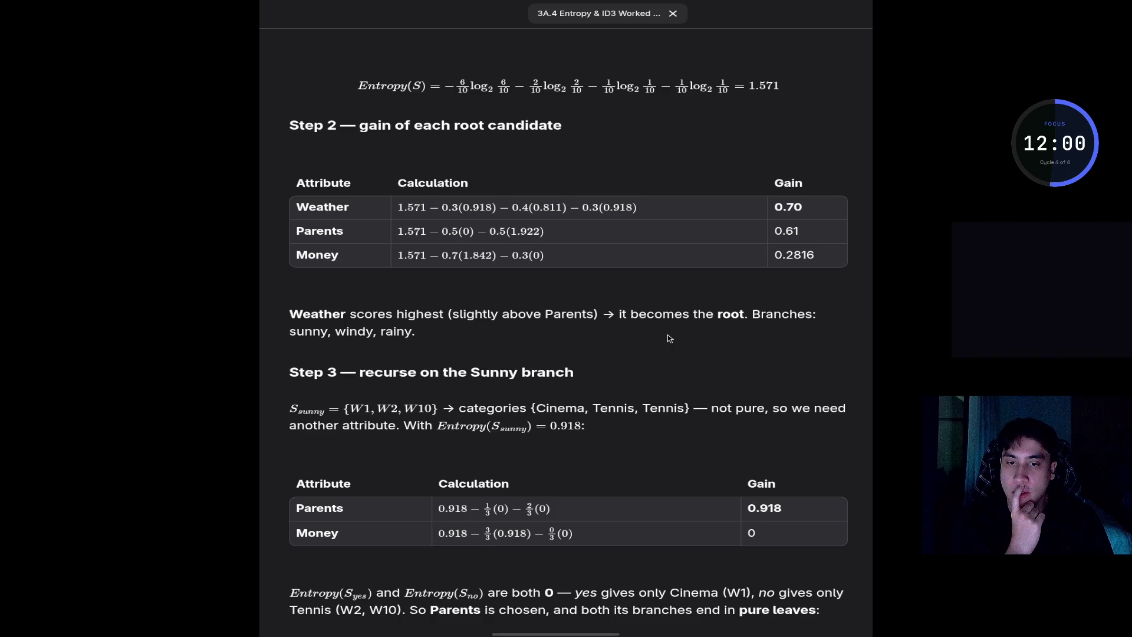
{"action": "scroll", "coordinate": [669, 338], "scroll_direction": "up", "scroll_amount": 1}
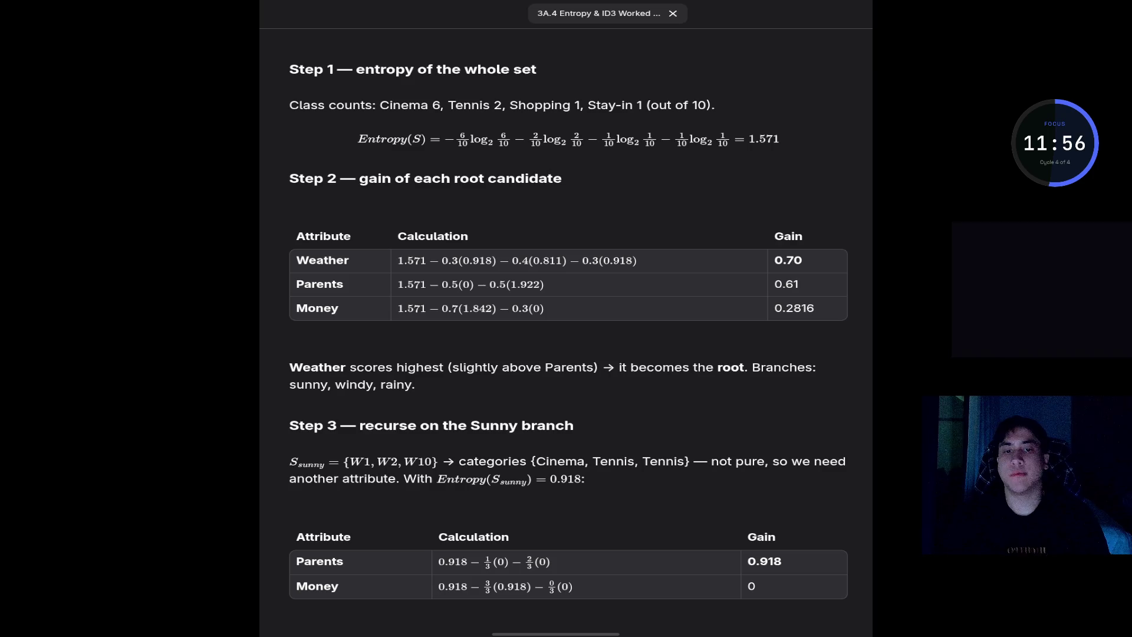
{"action": "left_click_drag", "start_coordinate": [263, 58], "coordinate": [884, 358]}
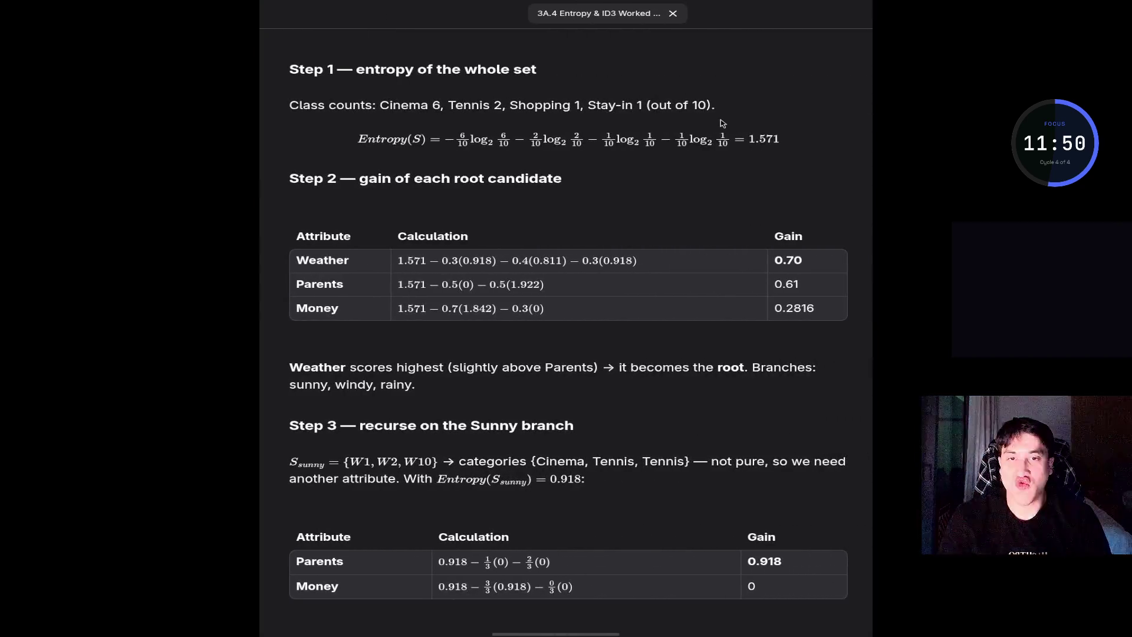
{"action": "key", "text": "super+Return"}
- Launch Claude Code with the claude command and trust the home folder
{"action": "type", "text": "calud"}
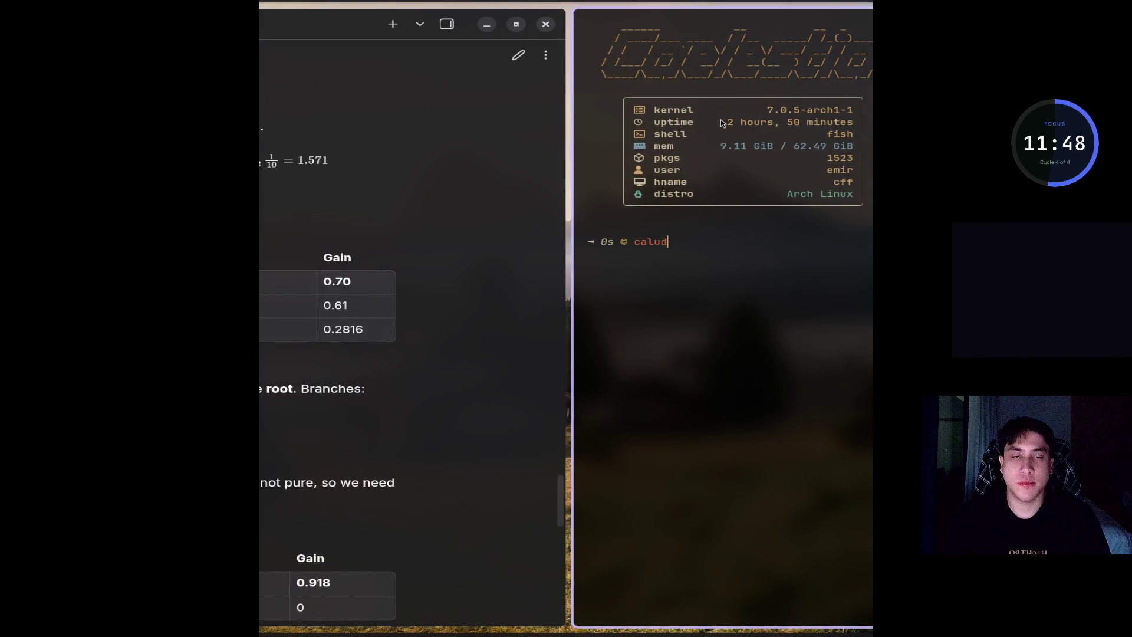
{"action": "key", "text": "BackSpace"}
{"action": "key", "text": "BackSpace"}
{"action": "key", "text": "BackSpace"}
{"action": "type", "text": "claude"}
{"action": "key", "text": "Return"}
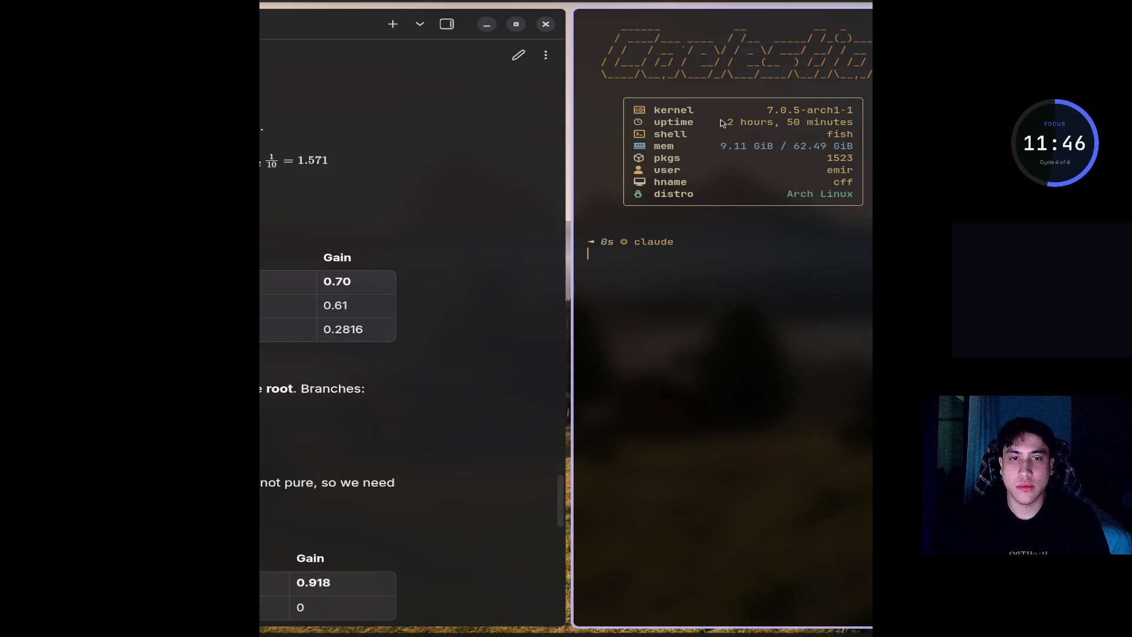
{"action": "key", "text": "Return"}
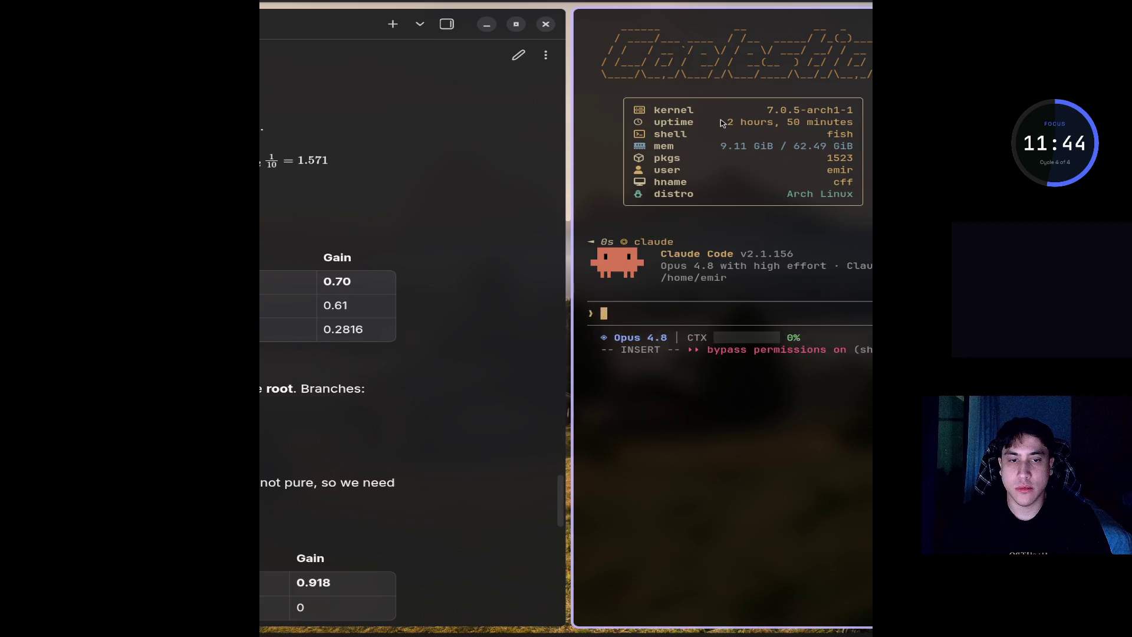
- Clear the prompt, open the /model picker and lower effort to Medium
{"action": "type", "text": "howto"}
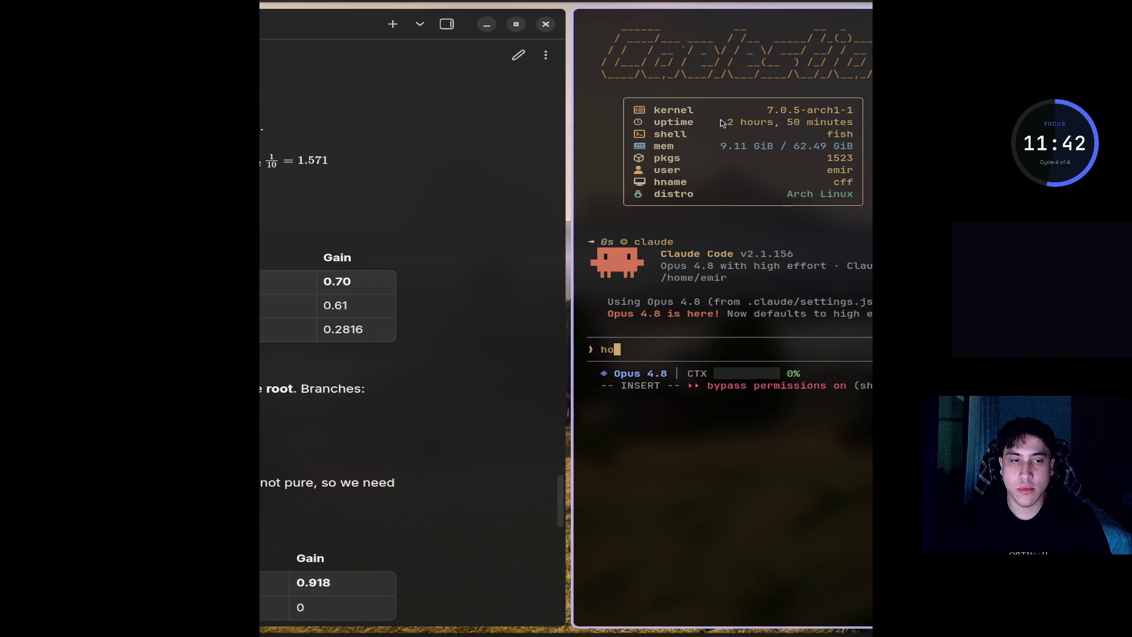
{"action": "key", "text": "ctrl+u"}
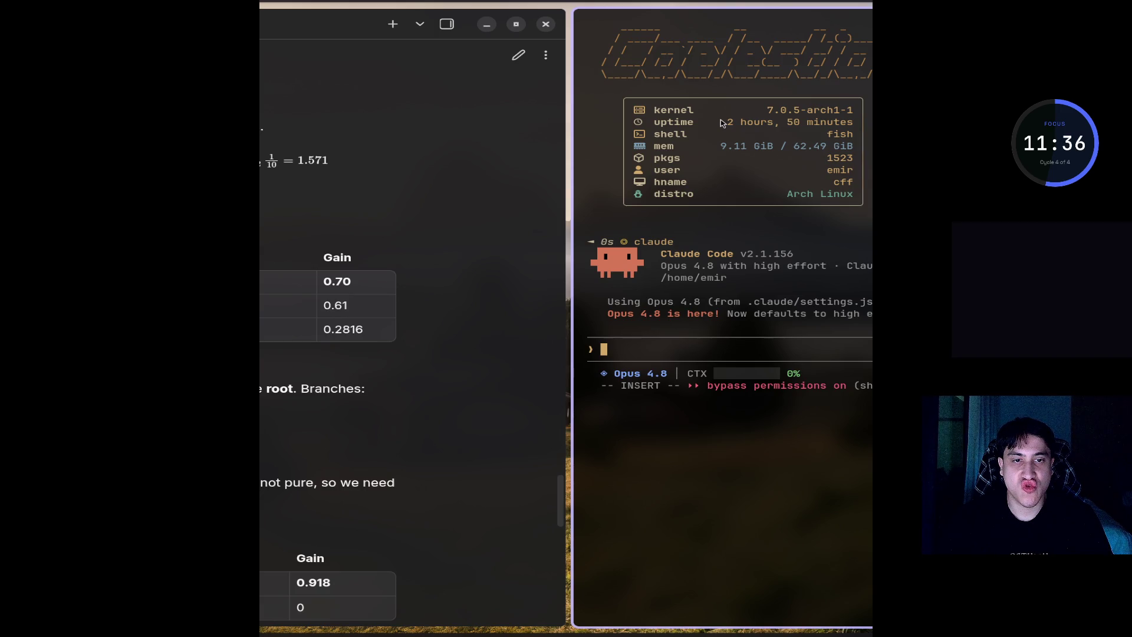
{"action": "type", "text": "/model"}
{"action": "key", "text": "Return"}
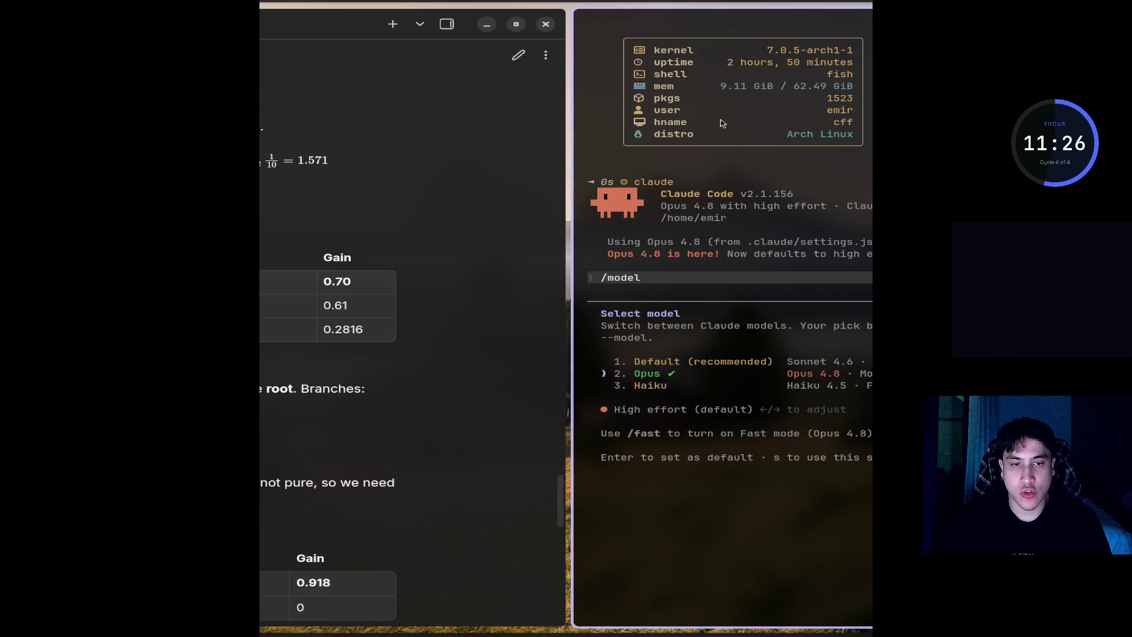
{"action": "key", "text": "Left"}
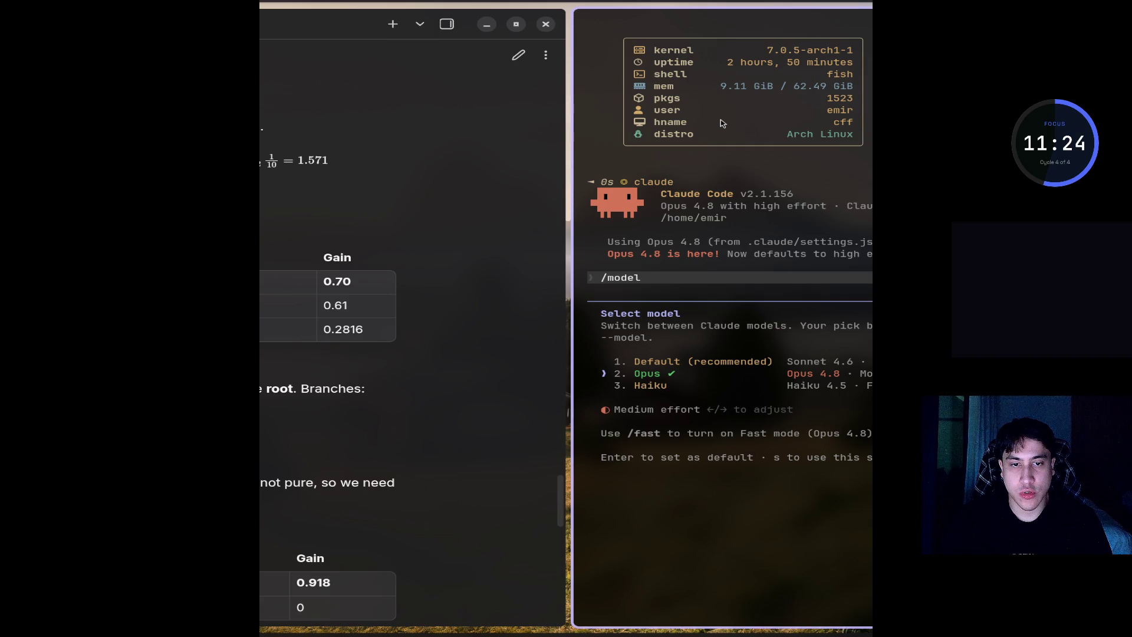
- Set the effort back to High and confirm Opus 4.8 in the model picker
{"action": "key", "text": "Right"}
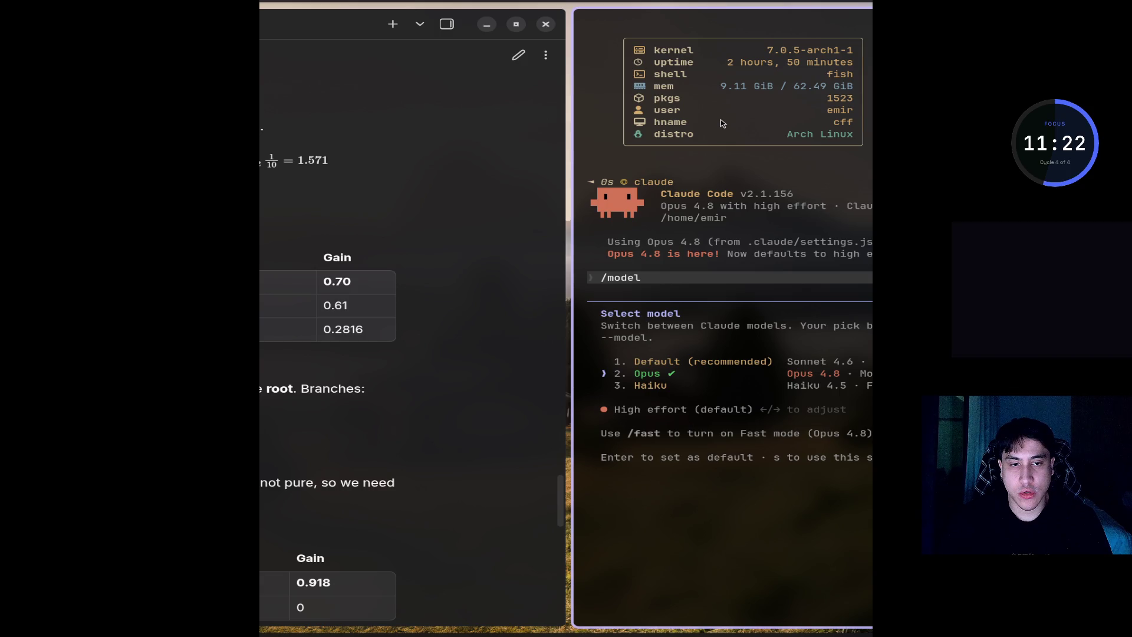
{"action": "key", "text": "Left"}
{"action": "key", "text": "Left"}
{"action": "key", "text": "Right"}
{"action": "key", "text": "Right"}
{"action": "key", "text": "Right"}
{"action": "key", "text": "Right"}
{"action": "key", "text": "Right"}
{"action": "key", "text": "Right"}
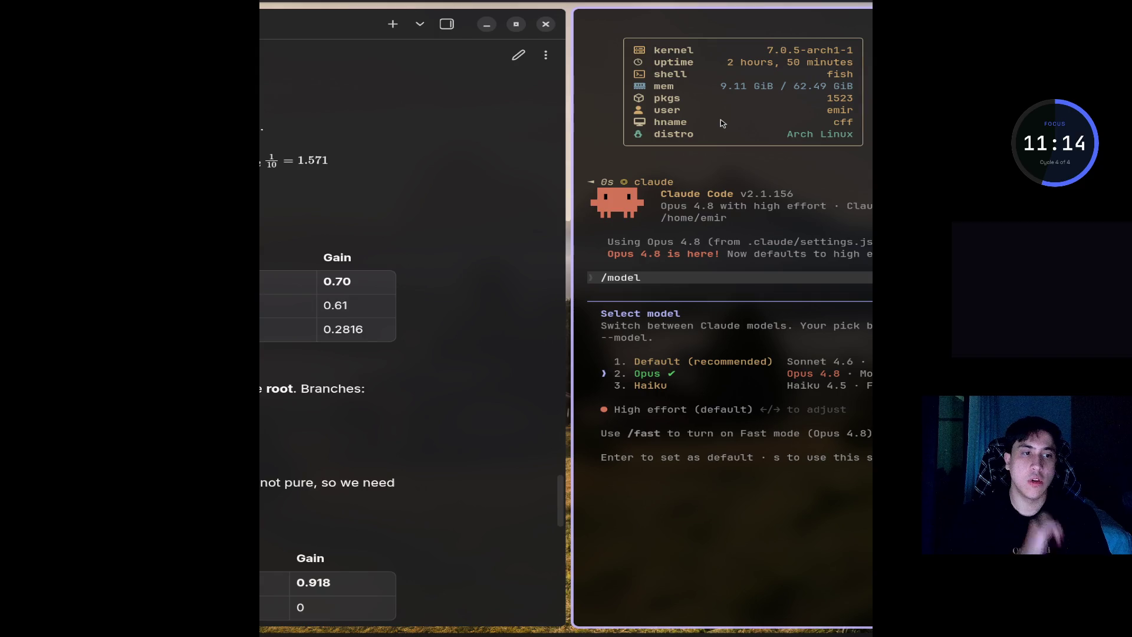
{"action": "key", "text": "Return"}
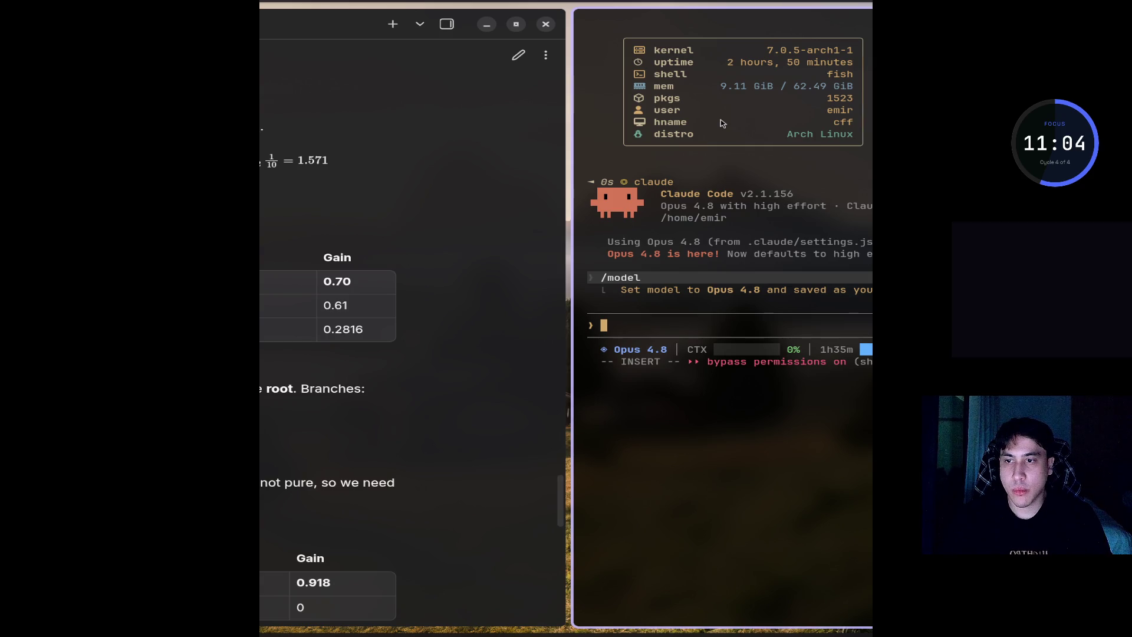
- Switch to the Default (recommended) Sonnet 4.6 model and paste the screenshot into the prompt
{"action": "type", "text": "/model"}
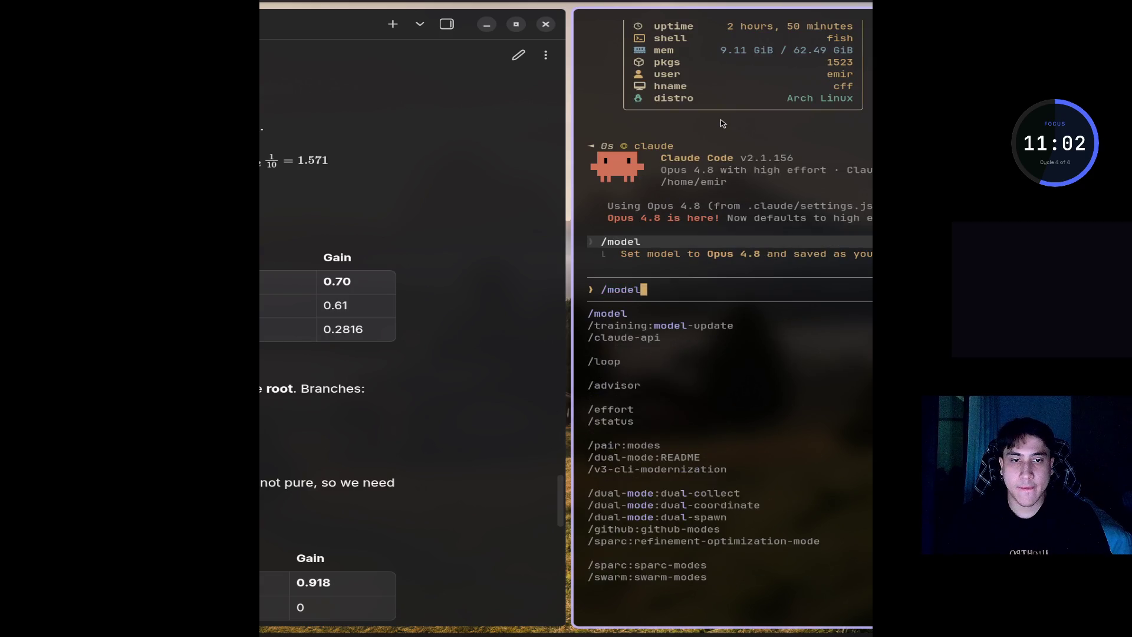
{"action": "key", "text": "Return"}
{"action": "key", "text": "Up"}
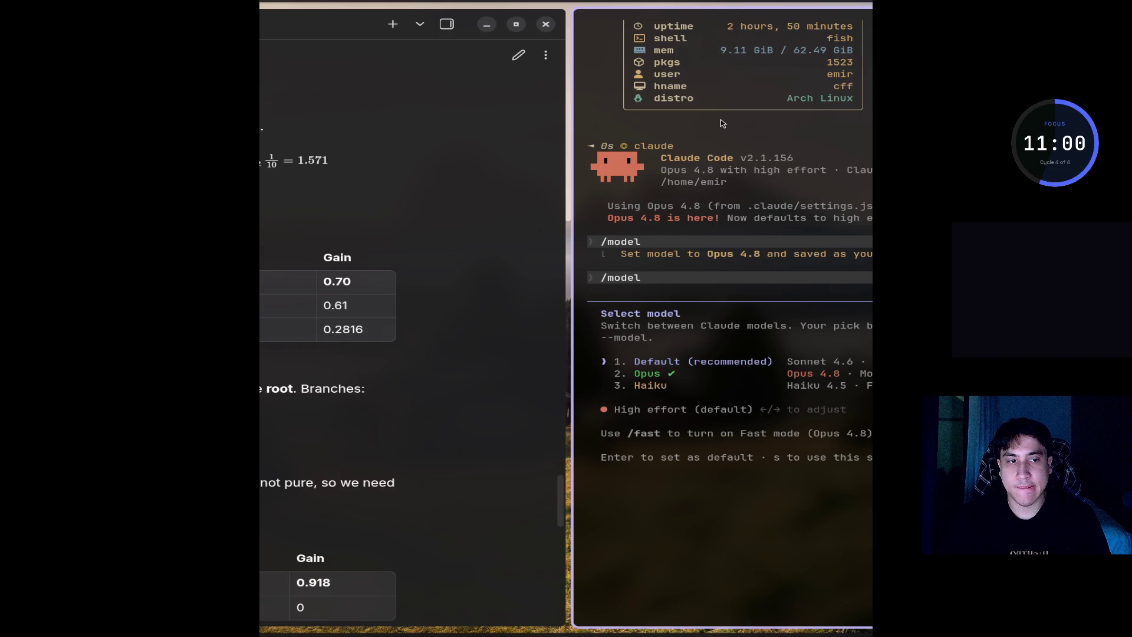
{"action": "key", "text": "Return"}
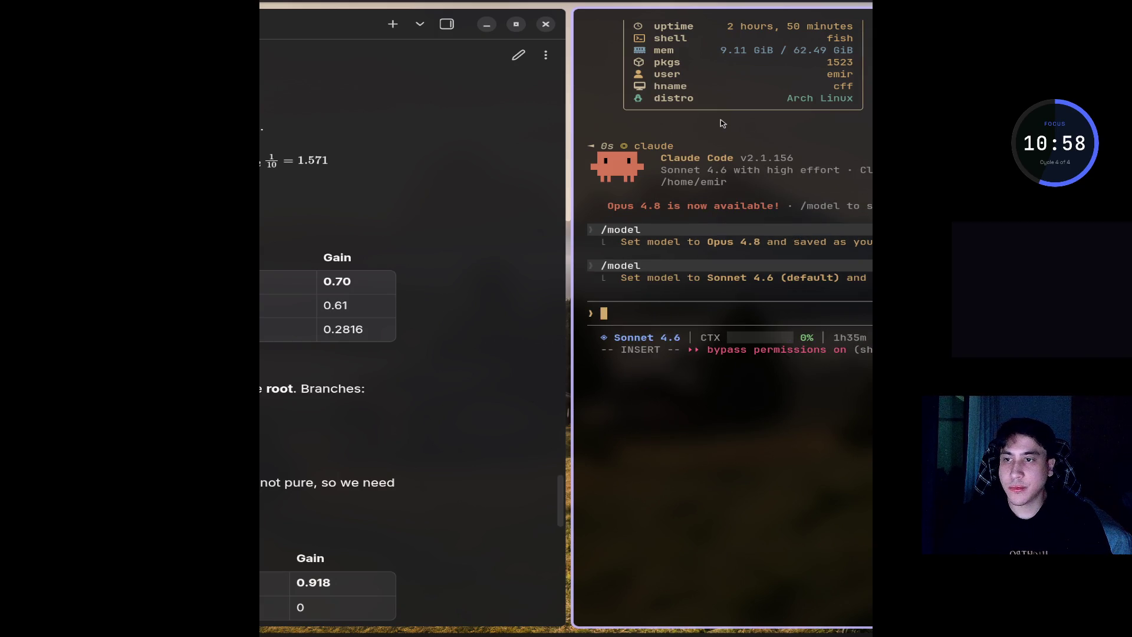
{"action": "key", "text": "ctrl+v"}
- Send 'how to calculate Gain, I didn't get it' along with the attached screenshot [Image #1]
{"action": "type", "text": "pu"}
{"action": "key", "text": "BackSpace"}
{"action": "key", "text": "BackSpace"}
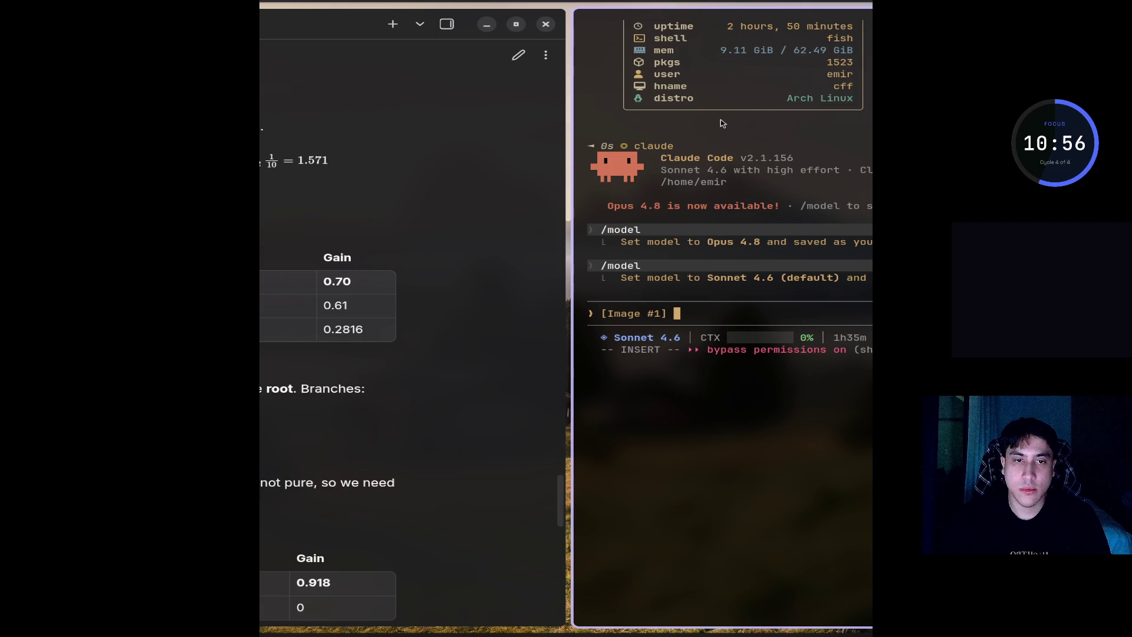
{"action": "type", "text": "how "}
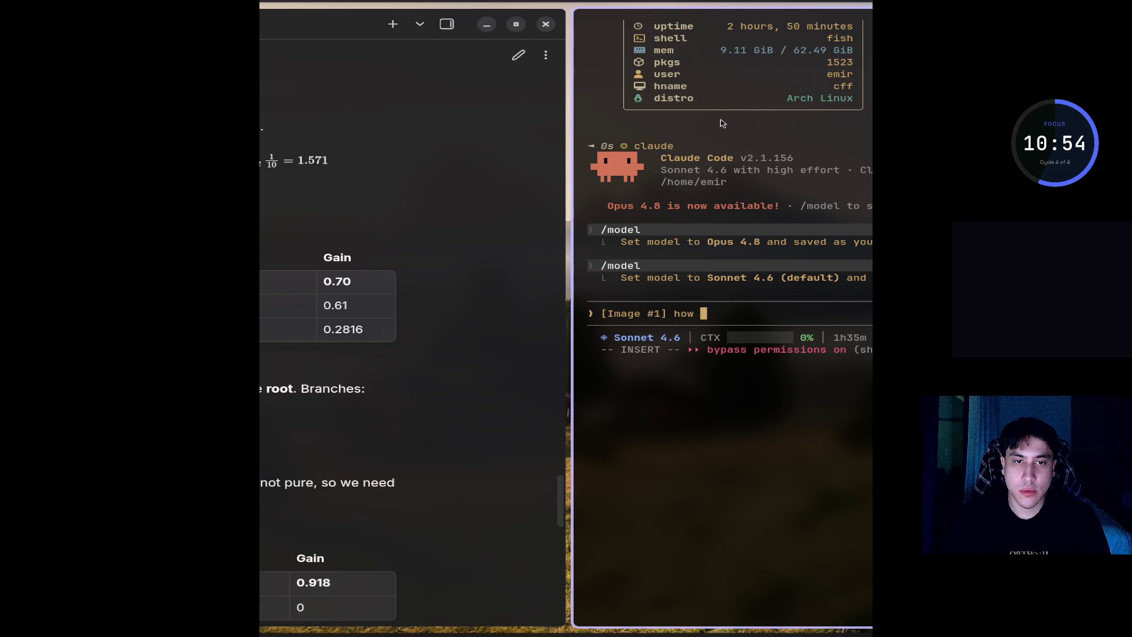
{"action": "type", "text": "to calculate"}
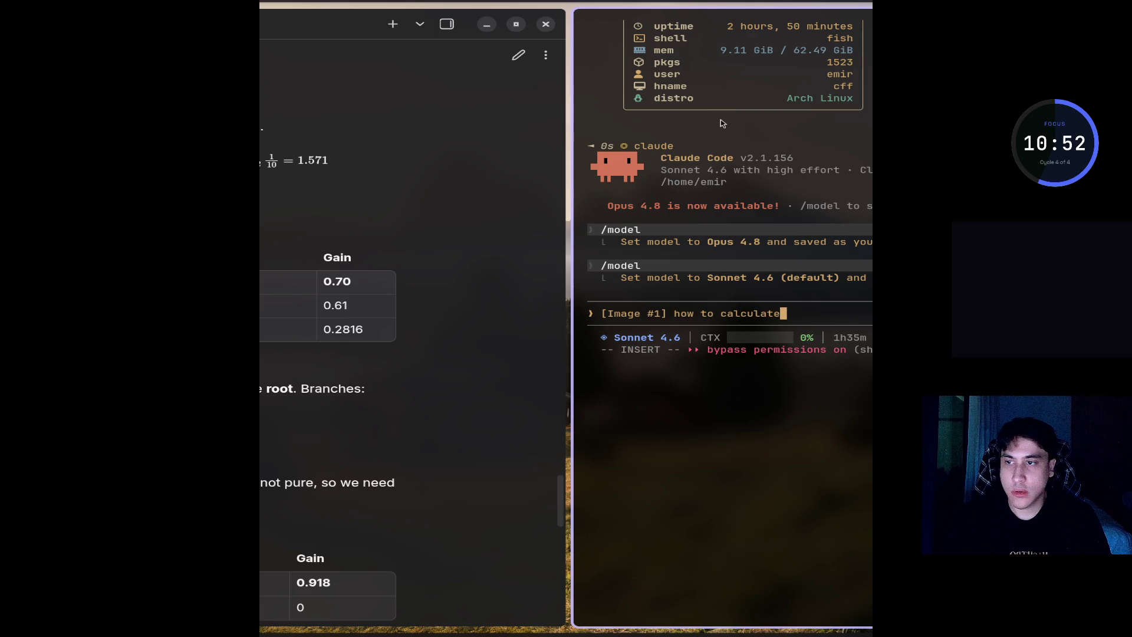
{"action": "type", "text": " Gain, "}
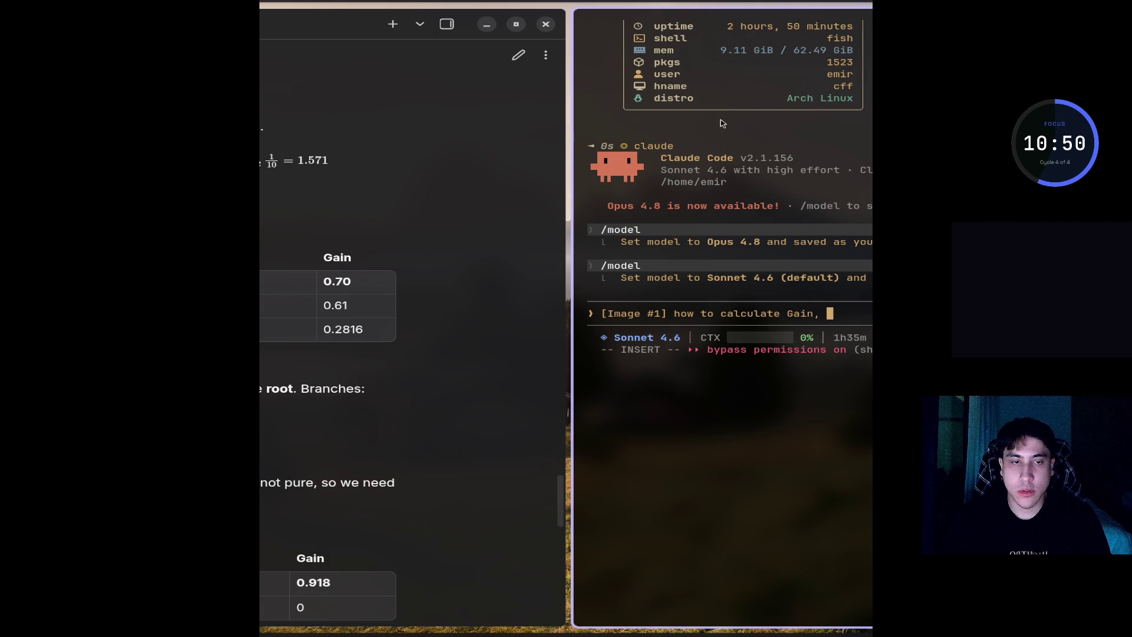
{"action": "type", "text": "I didn'"}
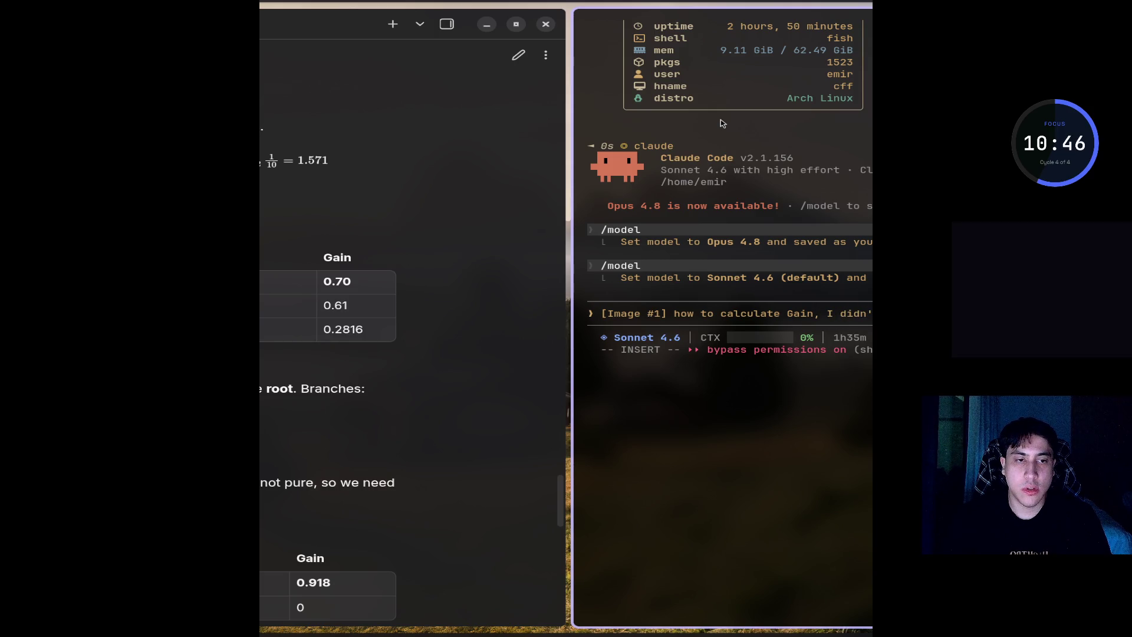
{"action": "key", "text": "Return"}
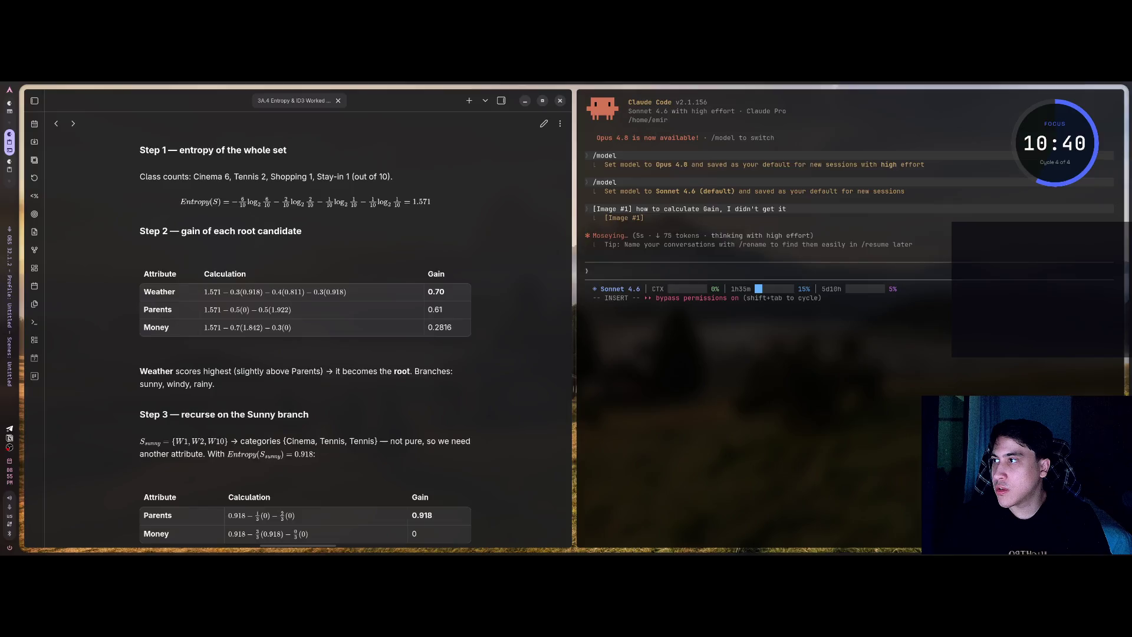
- Read Claude's Gain explanation fullscreen, then restore the side-by-side layout with the notes
{"action": "key", "text": "super+f"}
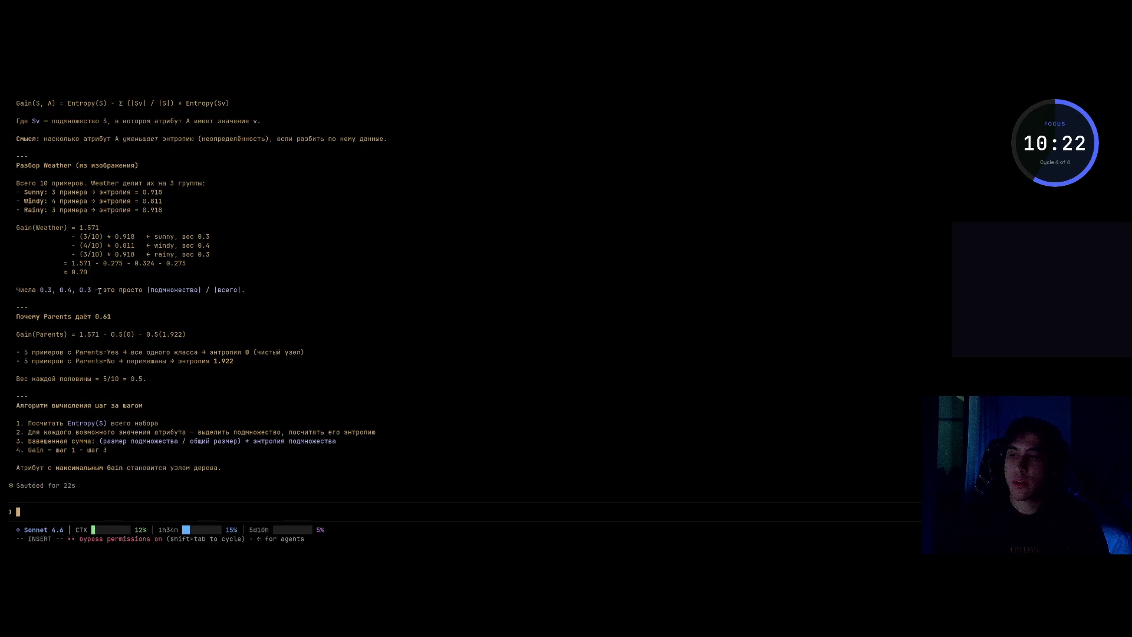
{"action": "key", "text": "ctrl+super+f"}
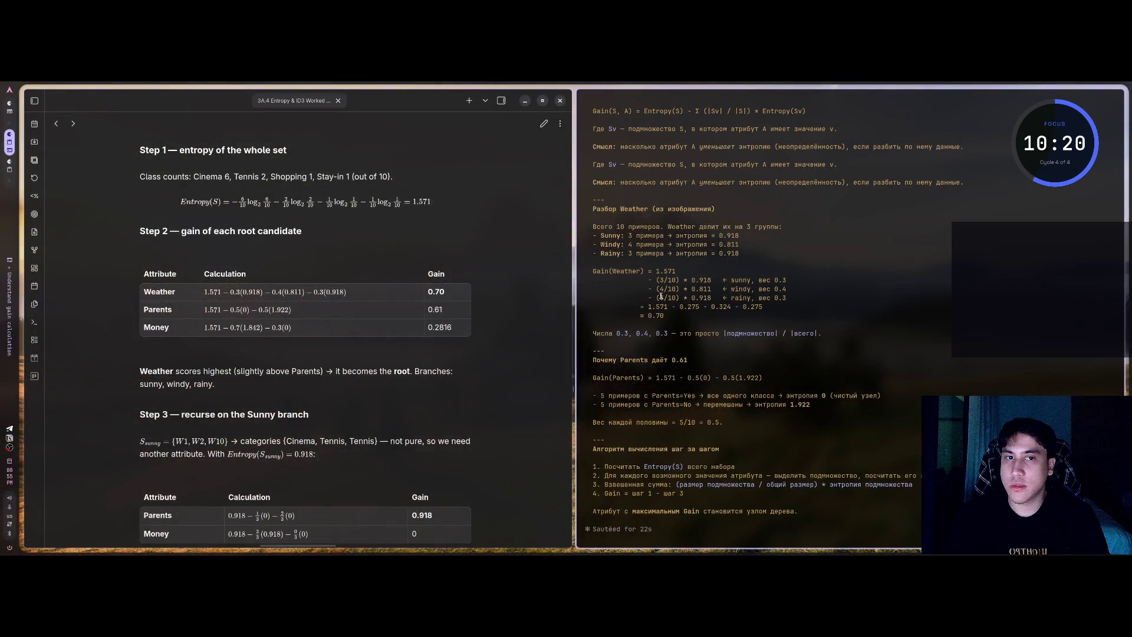
- Open claude.ai in a new browser tab
{"action": "key", "text": "super+Tab"}
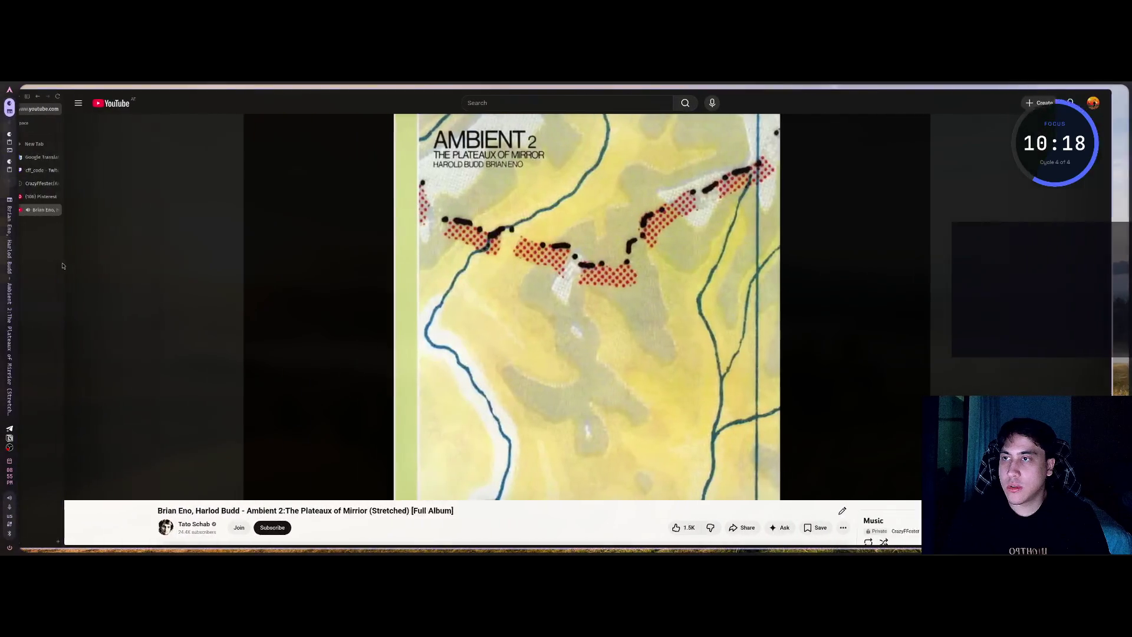
{"action": "key", "text": "super+t"}
{"action": "type", "text": "claude.ai/"}
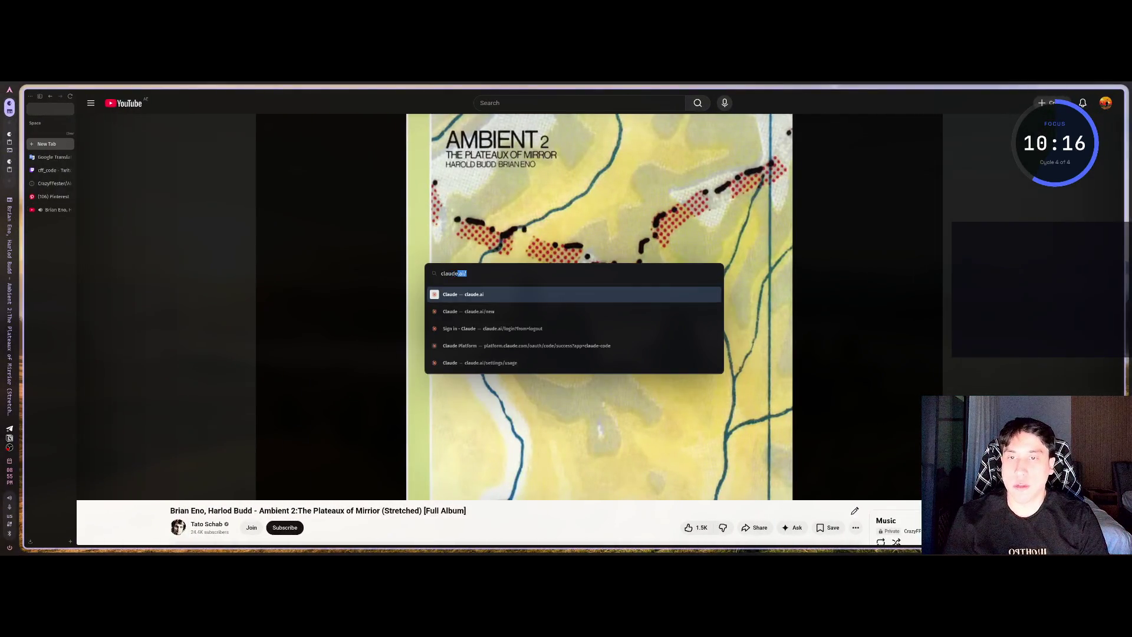
{"action": "key", "text": "Return"}
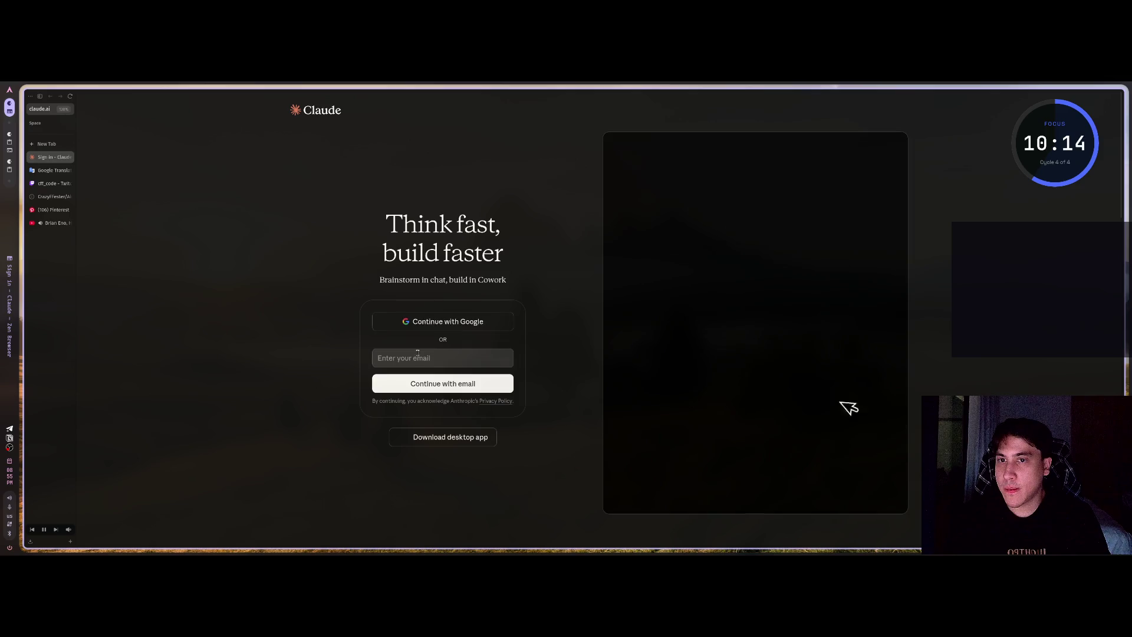
- Sign in to Claude with a Google account and continue to a new chat
{"action": "left_click", "coordinate": [425, 323]}
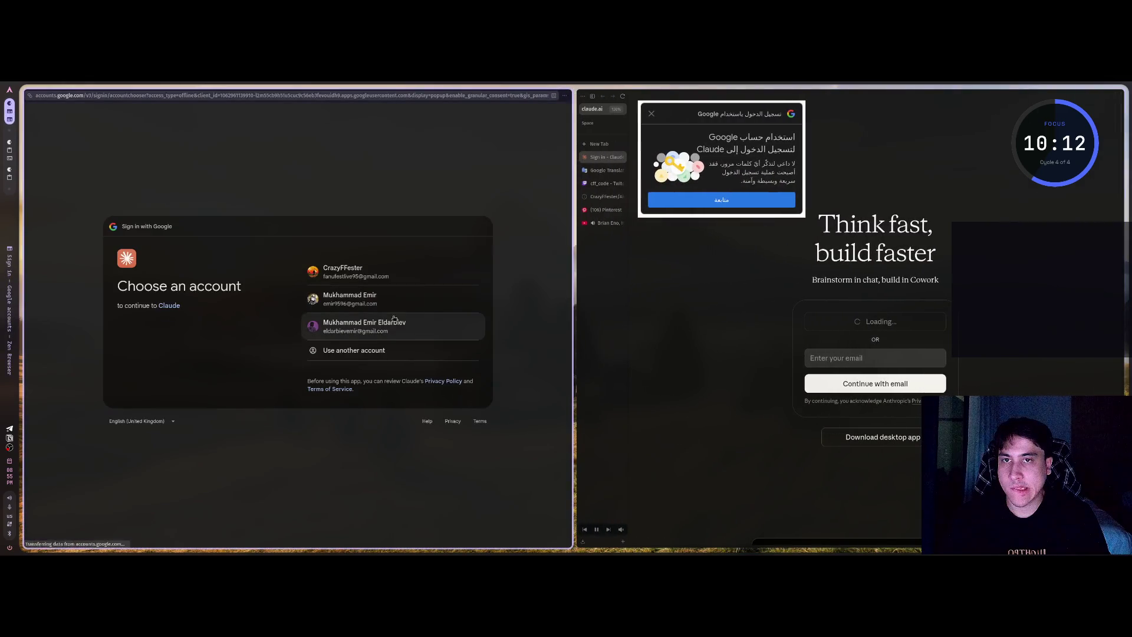
{"action": "left_click", "coordinate": [368, 297]}
{"action": "left_click", "coordinate": [649, 115]}
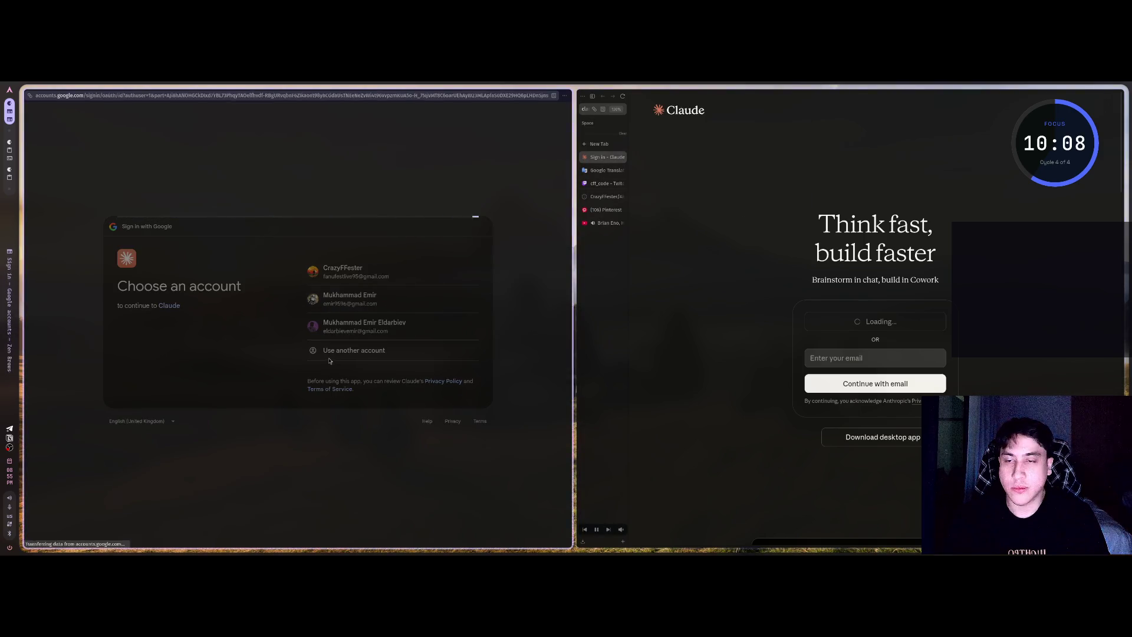
{"action": "left_click", "coordinate": [427, 375]}
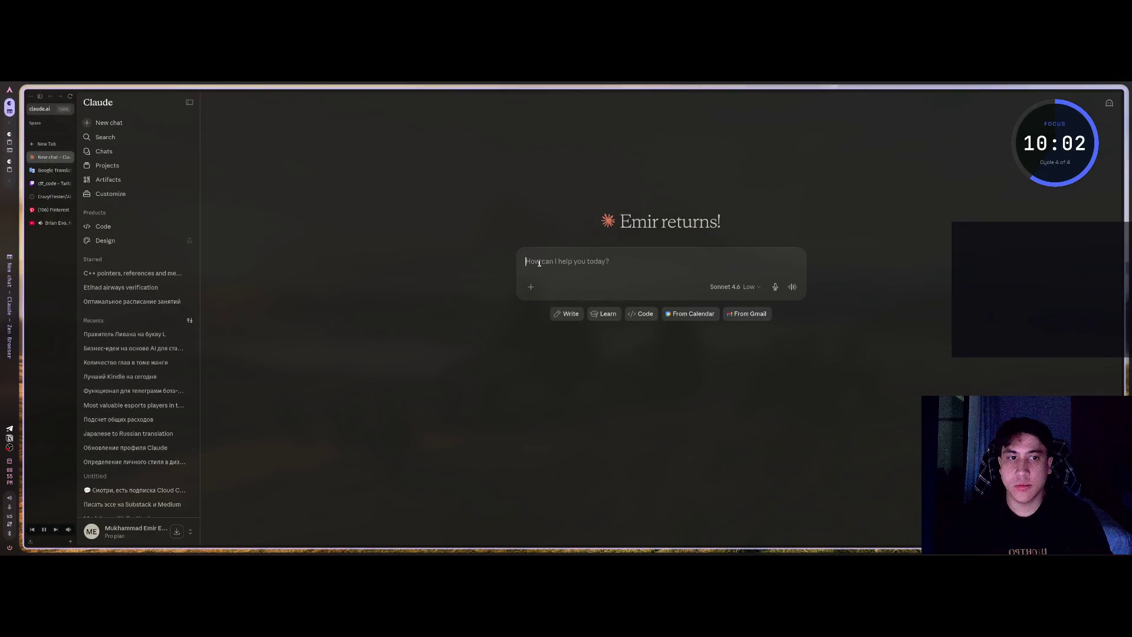
- Look over the model and effort choices without changing them
{"action": "left_click", "coordinate": [741, 287]}
{"action": "mouse_move", "coordinate": [741, 373]}
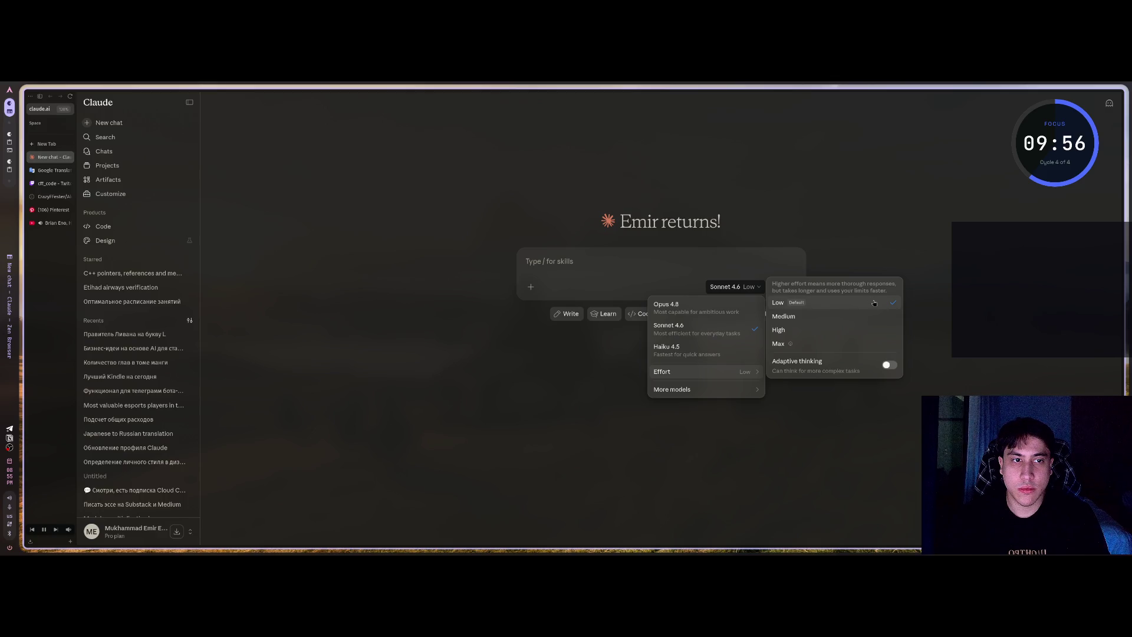
{"action": "left_click", "coordinate": [605, 259]}
- Paste the worked-example screenshot and send 'how to calculate gain, I didn't get it'
{"action": "key", "text": "ctrl+v"}
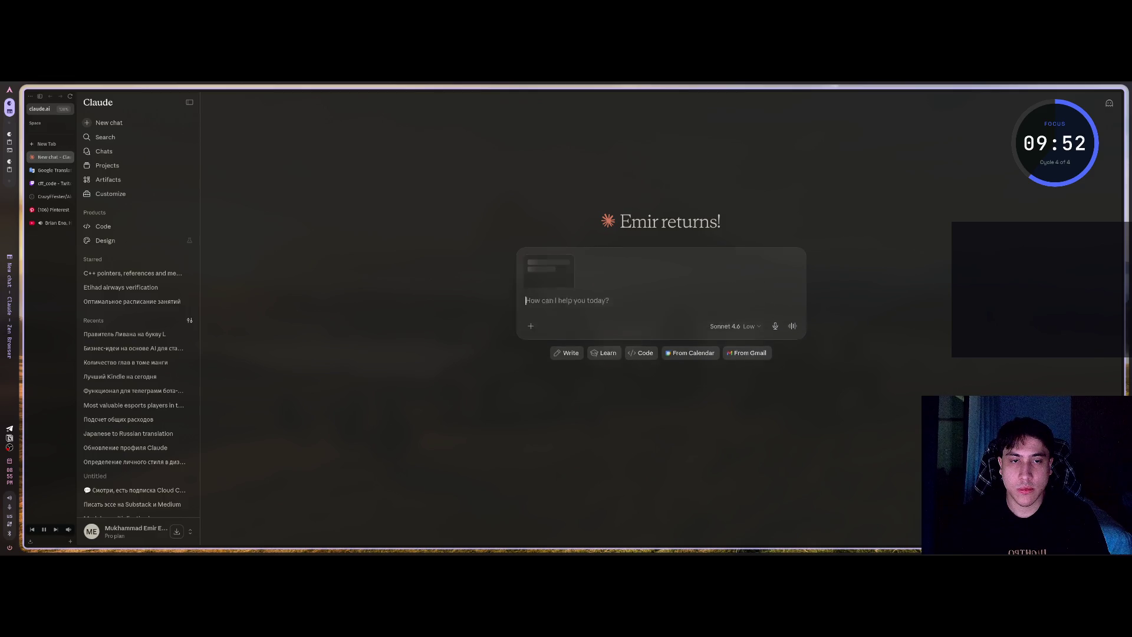
{"action": "type", "text": "r"}
{"action": "key", "text": "BackSpace"}
{"action": "key", "text": "BackSpace"}
{"action": "key", "text": "ctrl+space"}
{"action": "type", "text": "как с"}
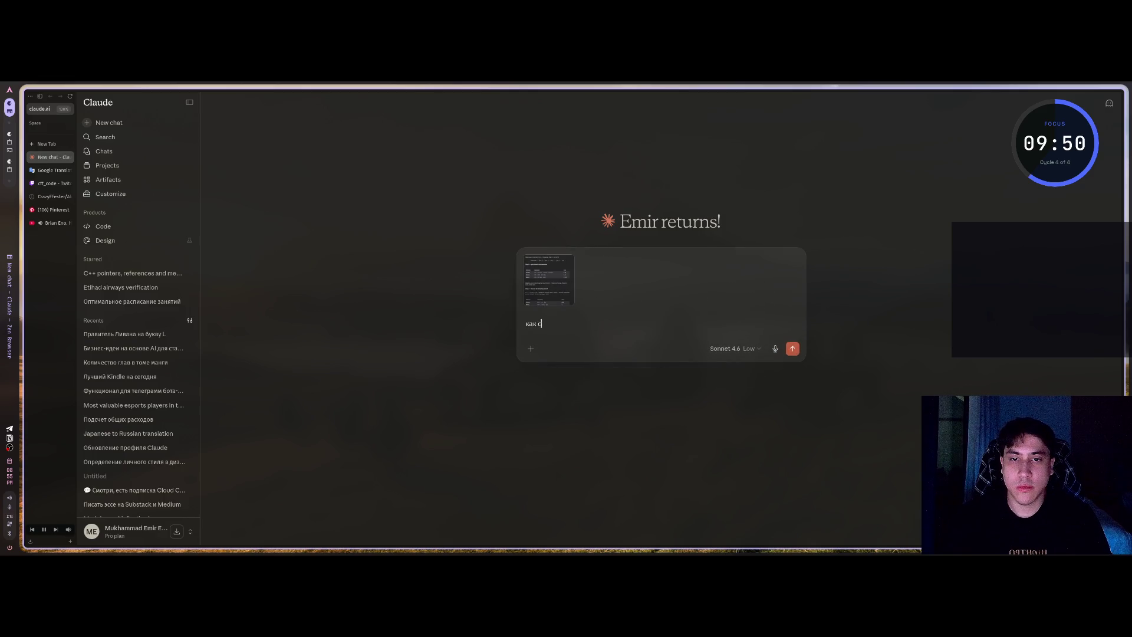
{"action": "type", "text": "читается"}
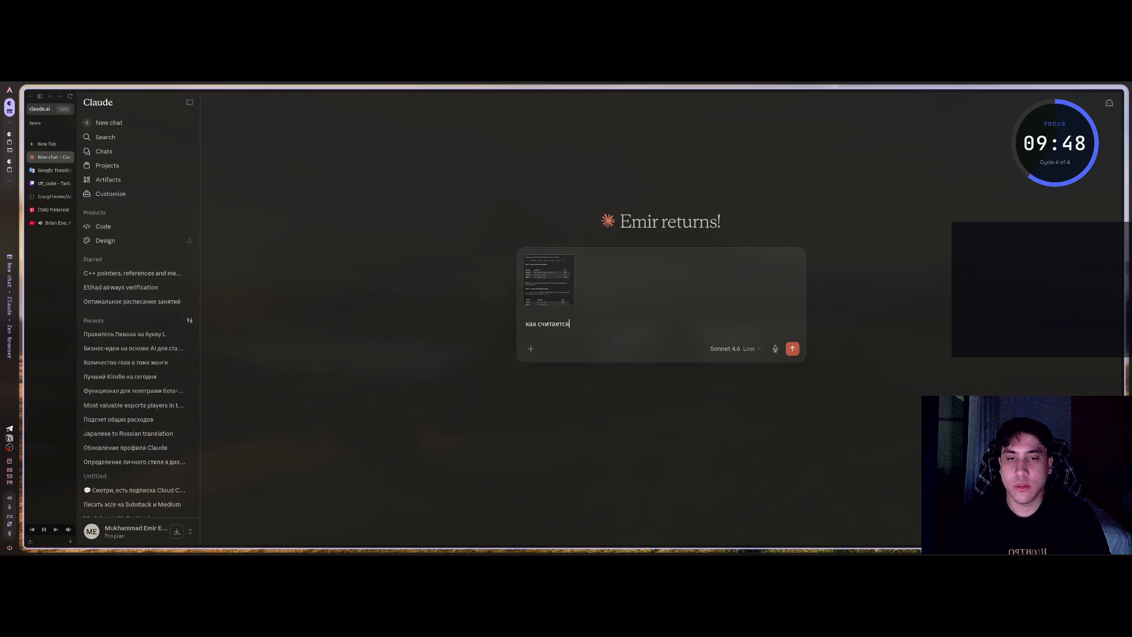
{"action": "type", "text": " gain?"}
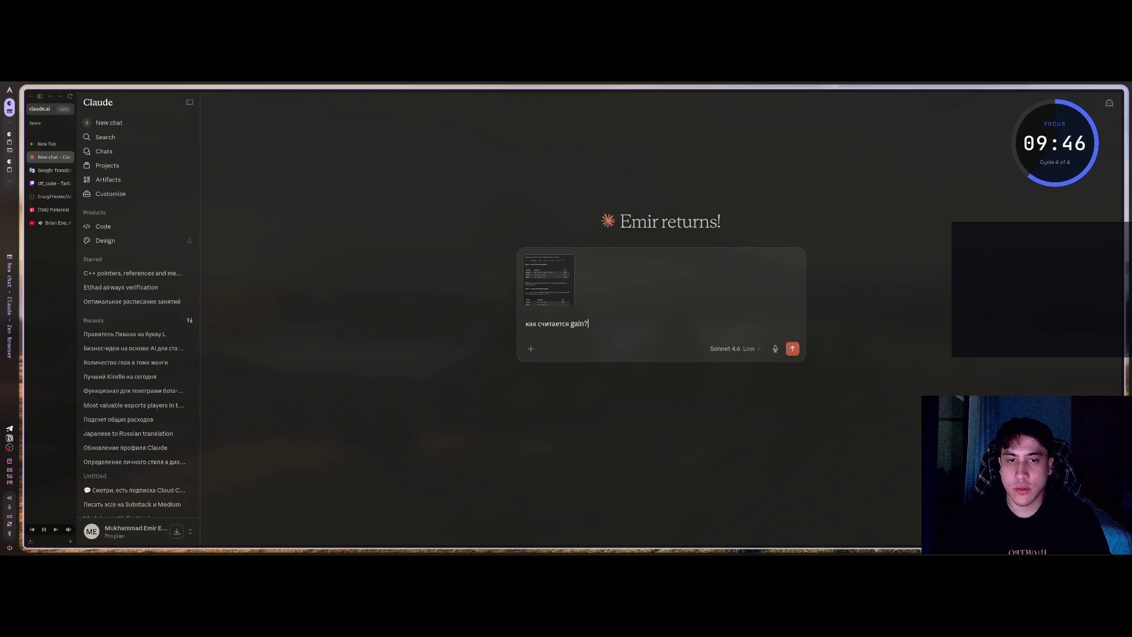
{"action": "key", "text": "ctrl+a"}
{"action": "key", "text": "BackSpace"}
{"action": "type", "text": "how t"}
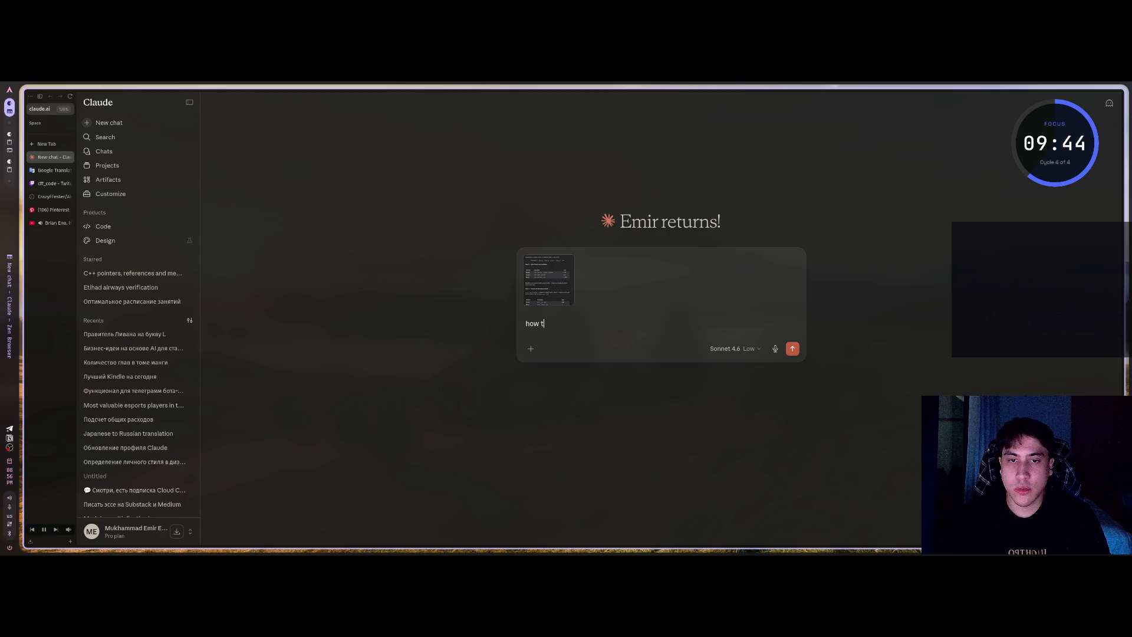
{"action": "type", "text": "o calcc"}
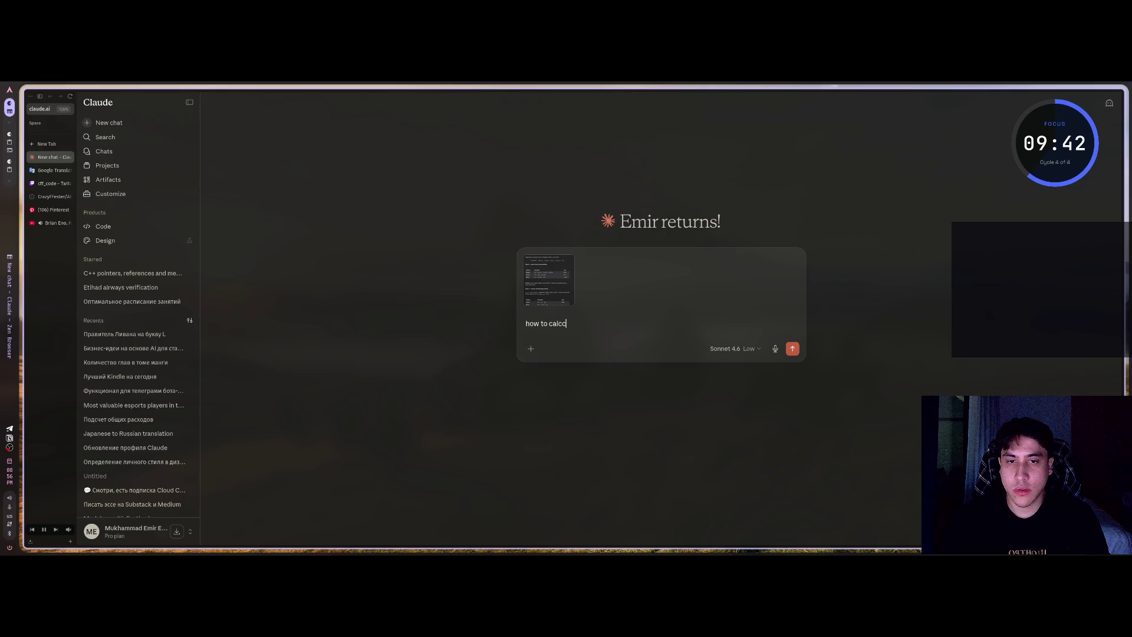
{"action": "key", "text": "BackSpace"}
{"action": "type", "text": "ualte gai"}
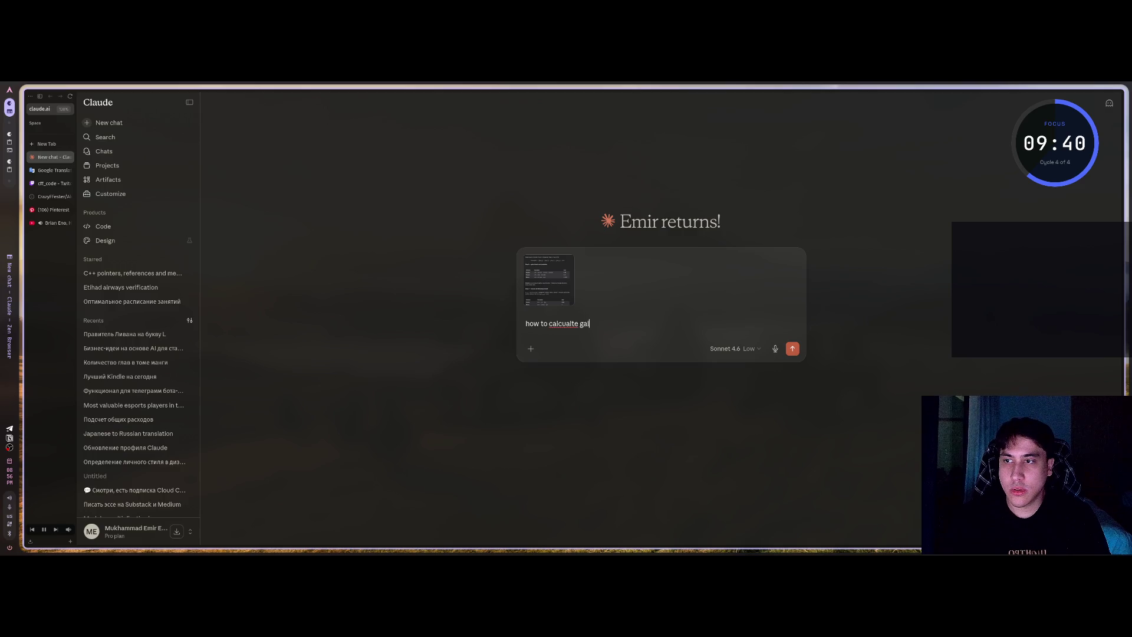
{"action": "type", "text": "n, I"}
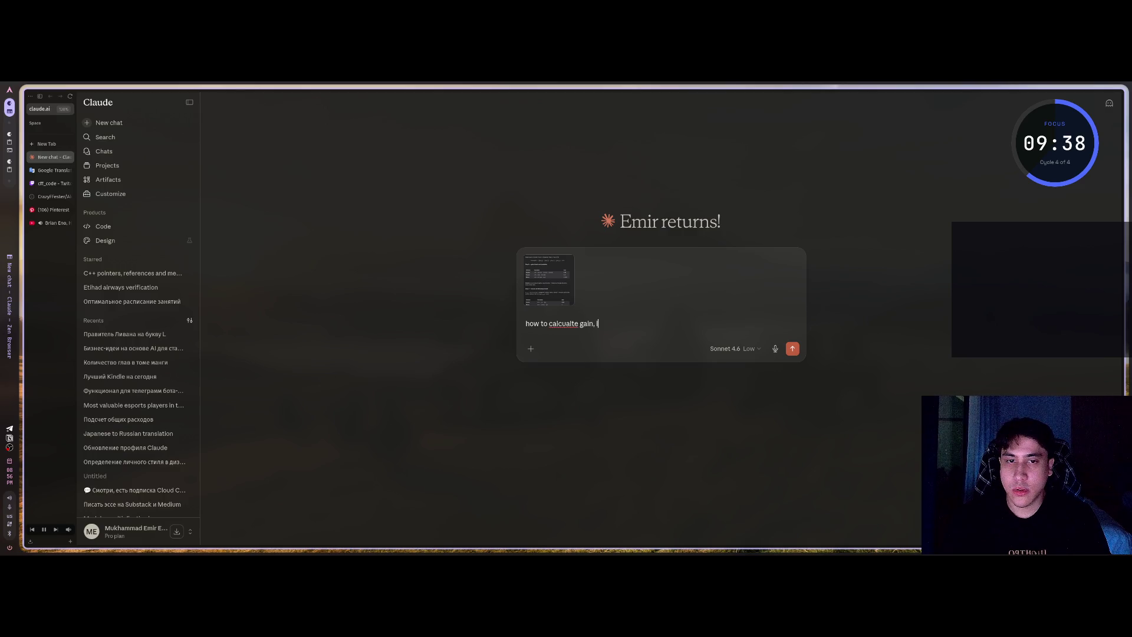
{"action": "type", "text": "didn't get it"}
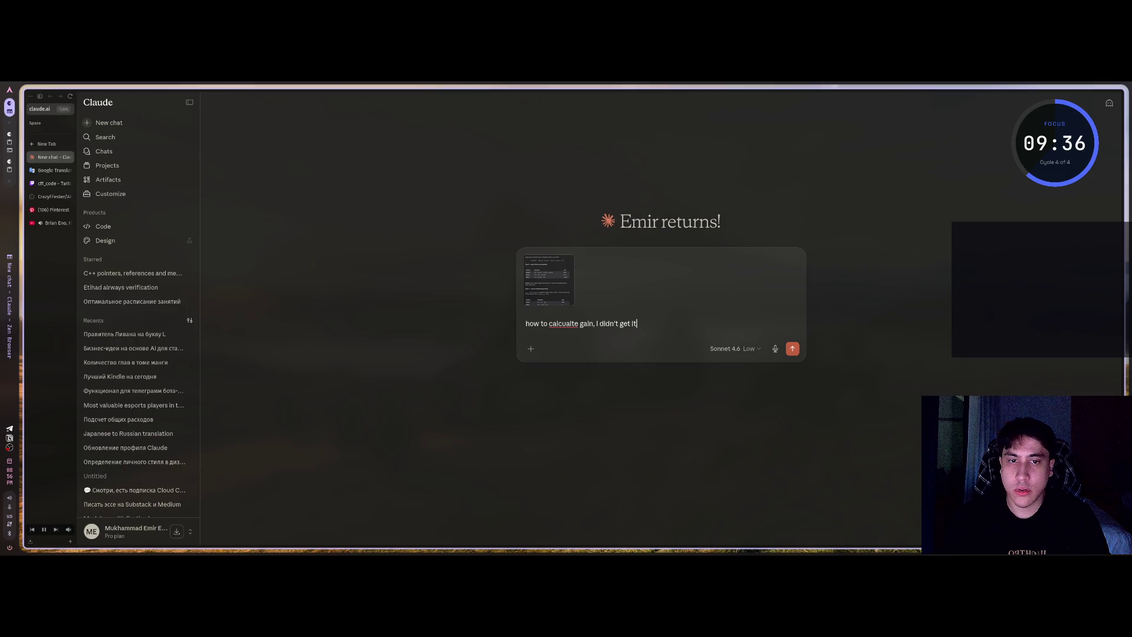
{"action": "key", "text": "Return"}
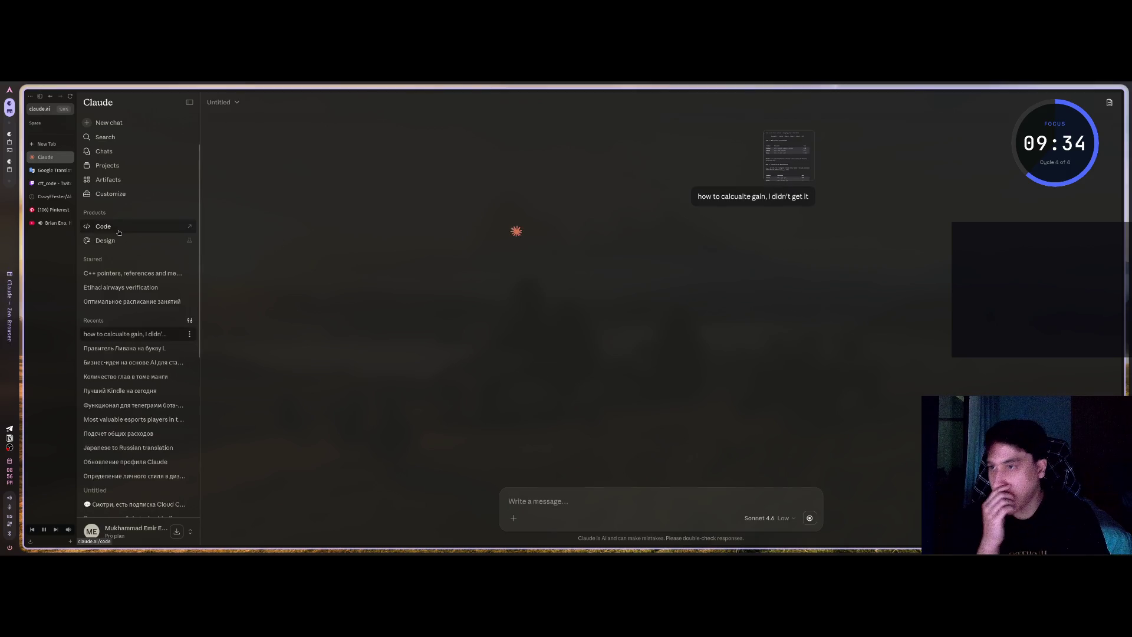
{"action": "middle_click", "coordinate": [119, 232]}
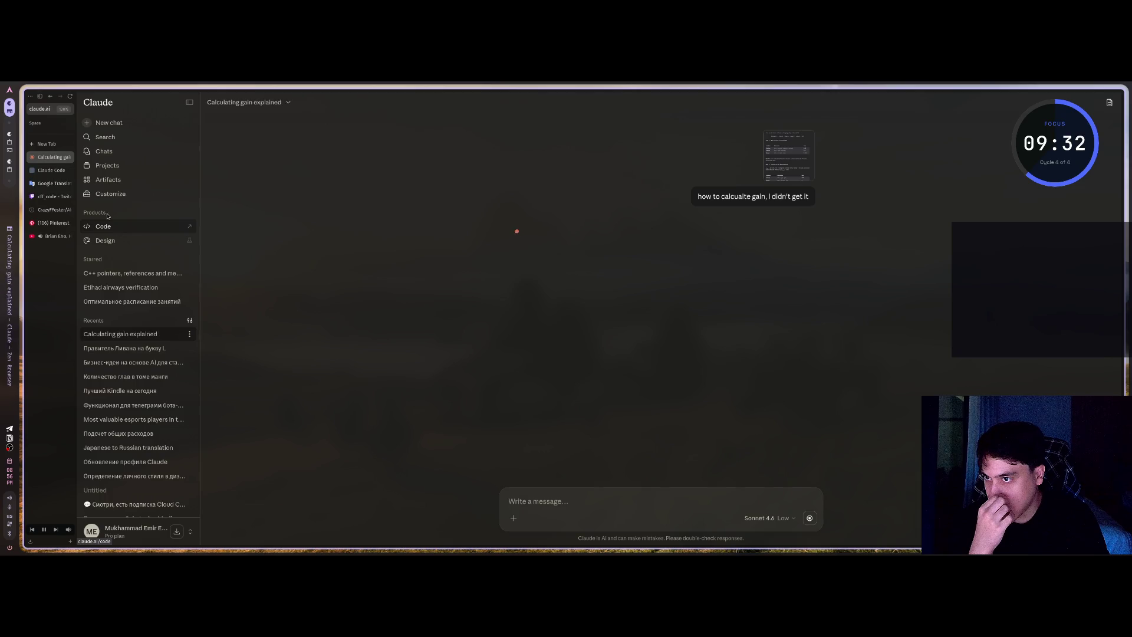
{"action": "left_click", "coordinate": [58, 172]}
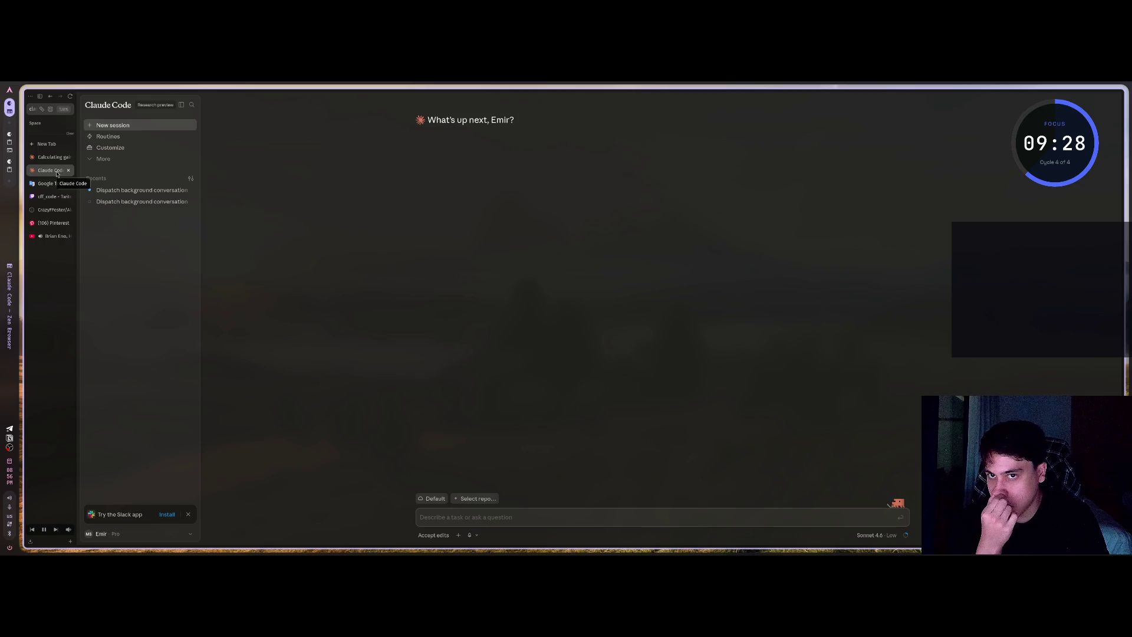
{"action": "left_click", "coordinate": [53, 157]}
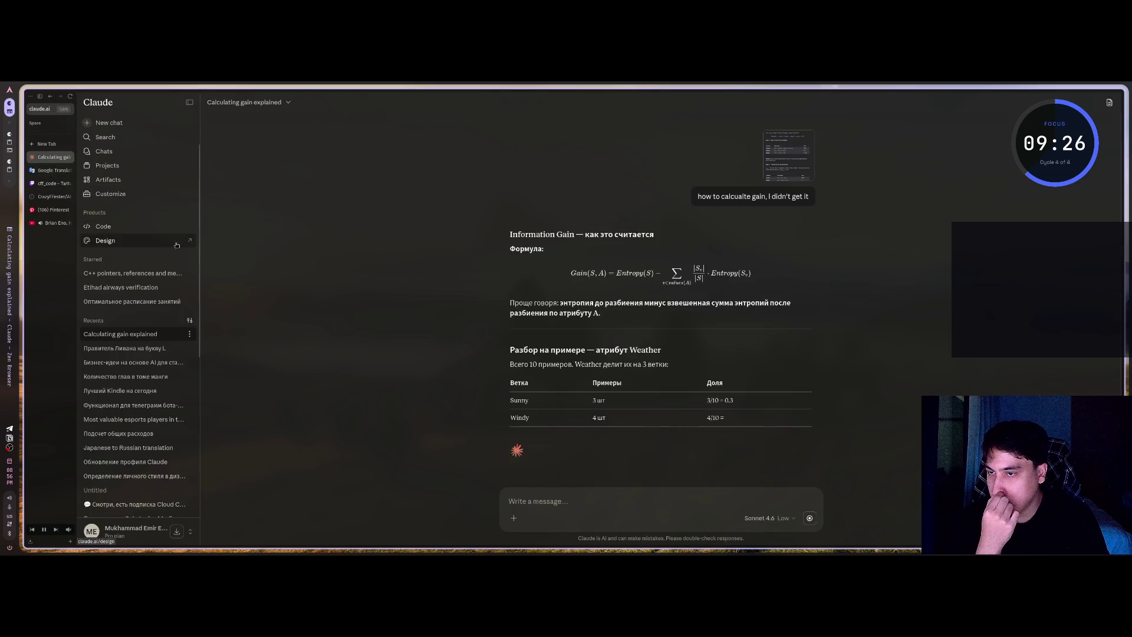
{"action": "left_click", "coordinate": [42, 171]}
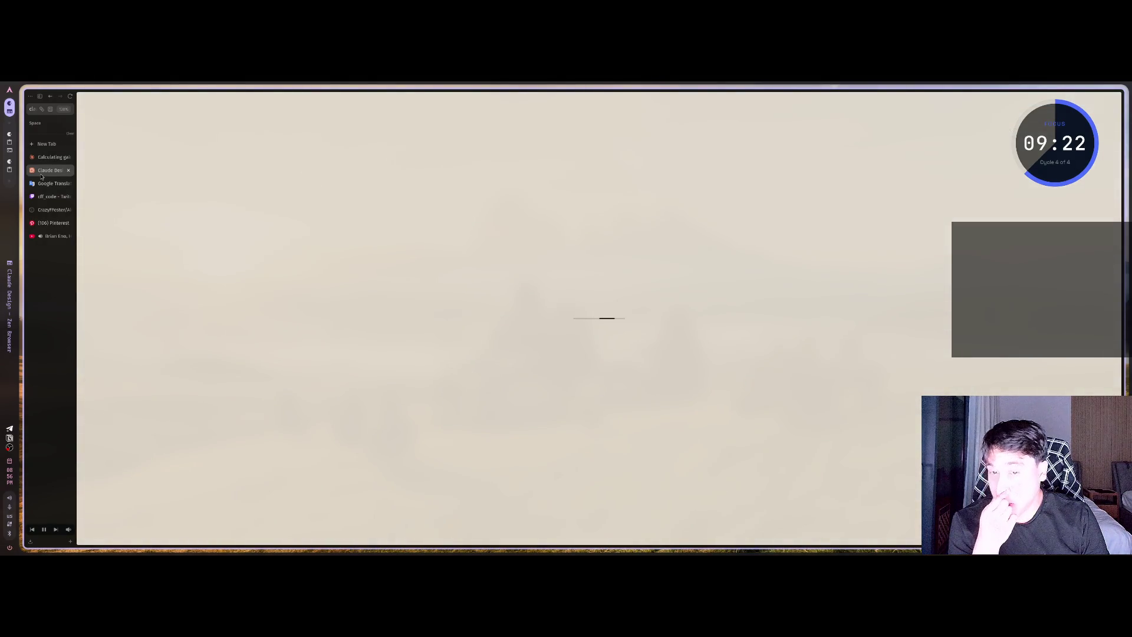
{"action": "key", "text": "ctrl+w"}
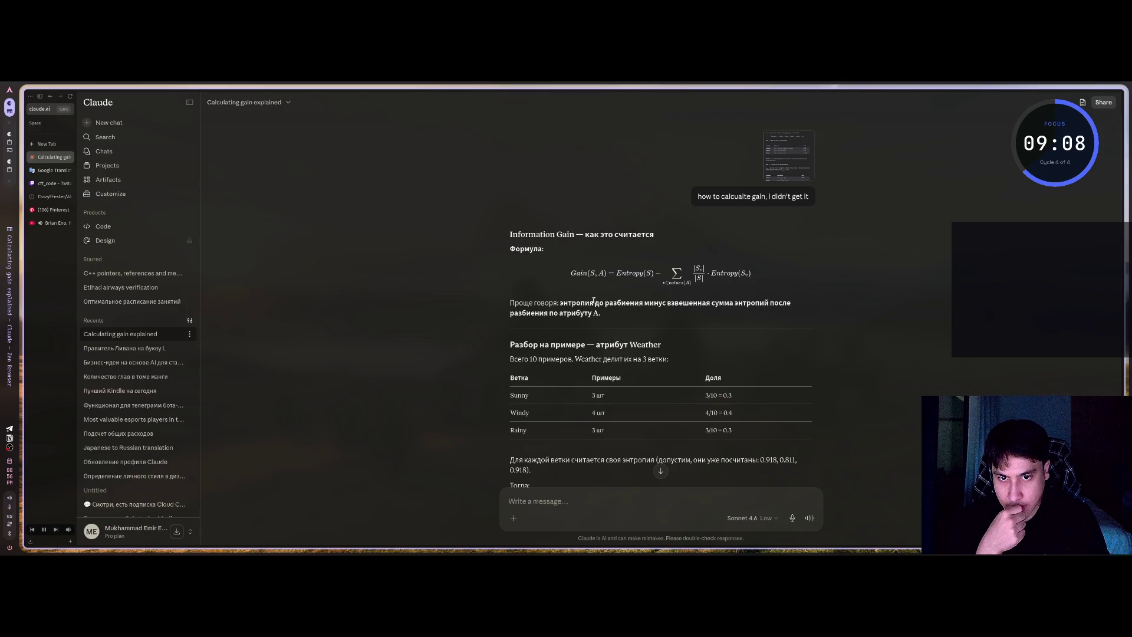
{"action": "scroll", "coordinate": [594, 299], "scroll_direction": "down", "scroll_amount": 3}
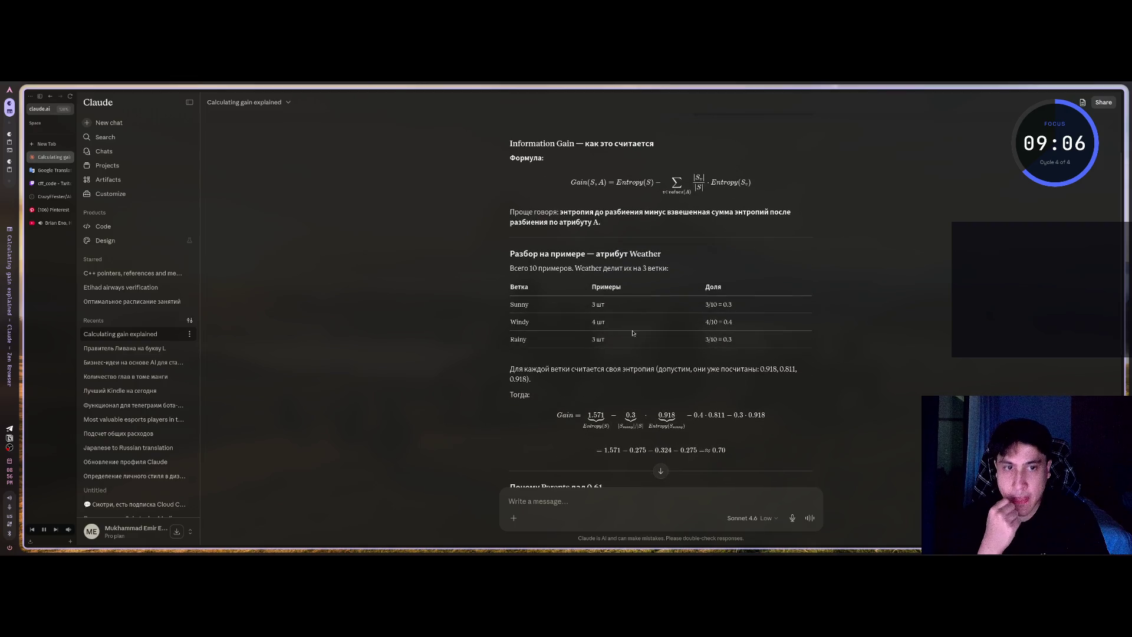
{"action": "mouse_move", "coordinate": [704, 304]}
{"action": "left_mouse_down"}
{"action": "mouse_move", "coordinate": [732, 304]}
{"action": "mouse_move", "coordinate": [732, 321]}
{"action": "left_mouse_up"}
{"action": "left_click", "coordinate": [708, 322]}
{"action": "left_click", "coordinate": [623, 317]}
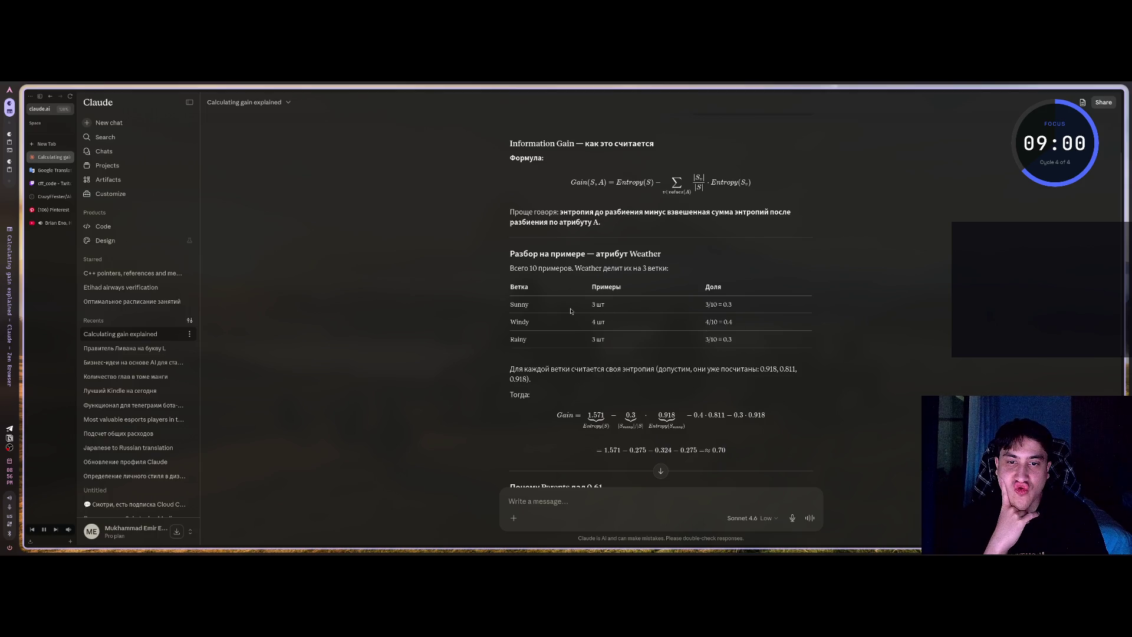
{"action": "scroll", "coordinate": [649, 295], "scroll_direction": "up", "scroll_amount": 3}
{"action": "left_click", "coordinate": [771, 152]}
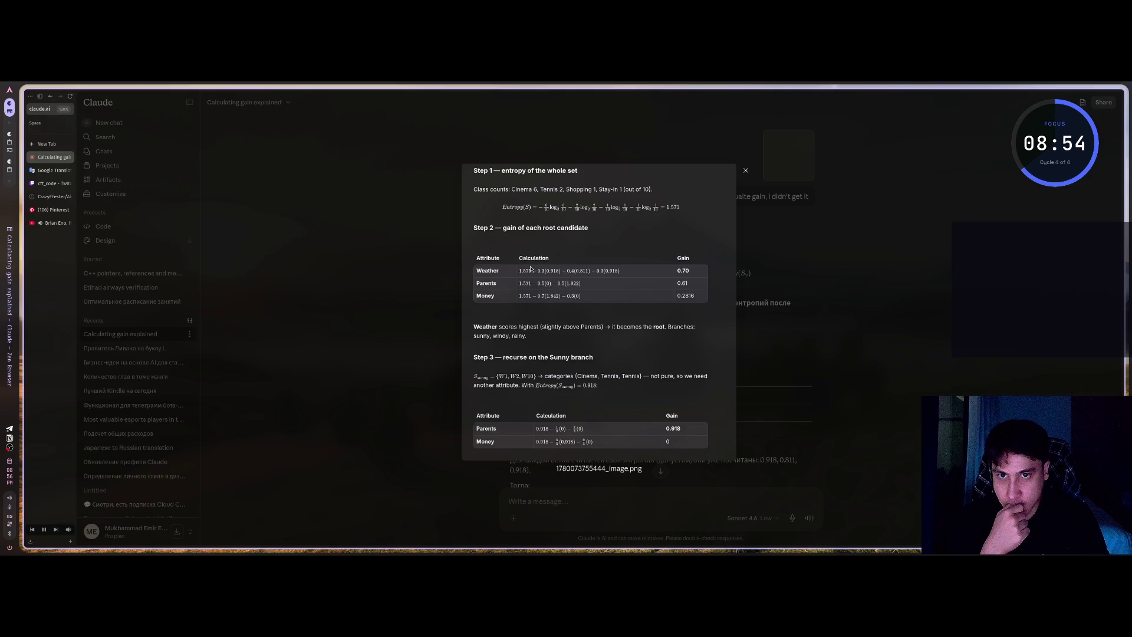
{"action": "left_click", "coordinate": [786, 282]}
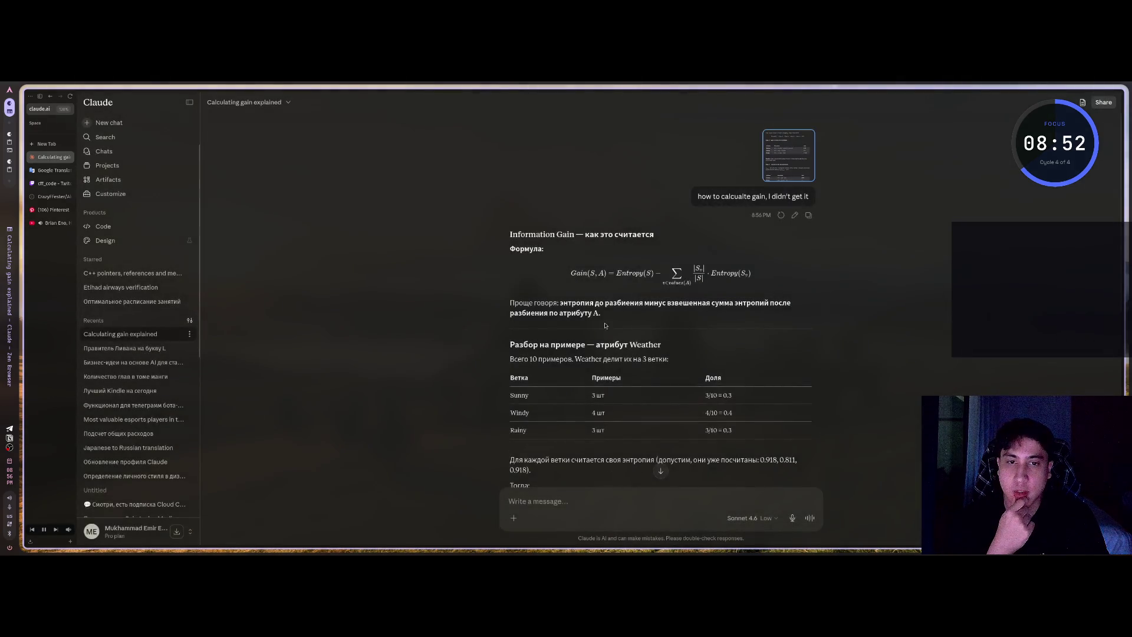
{"action": "scroll", "coordinate": [599, 325], "scroll_direction": "down", "scroll_amount": 1}
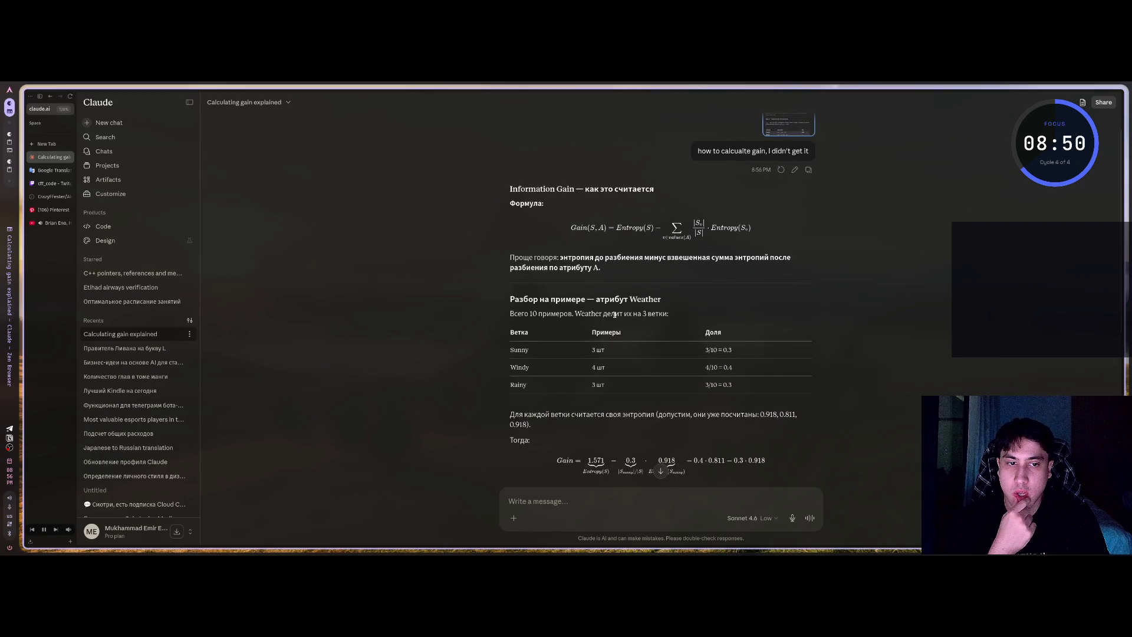
{"action": "scroll", "coordinate": [599, 325], "scroll_direction": "up", "scroll_amount": 1}
{"action": "left_click", "coordinate": [774, 162]}
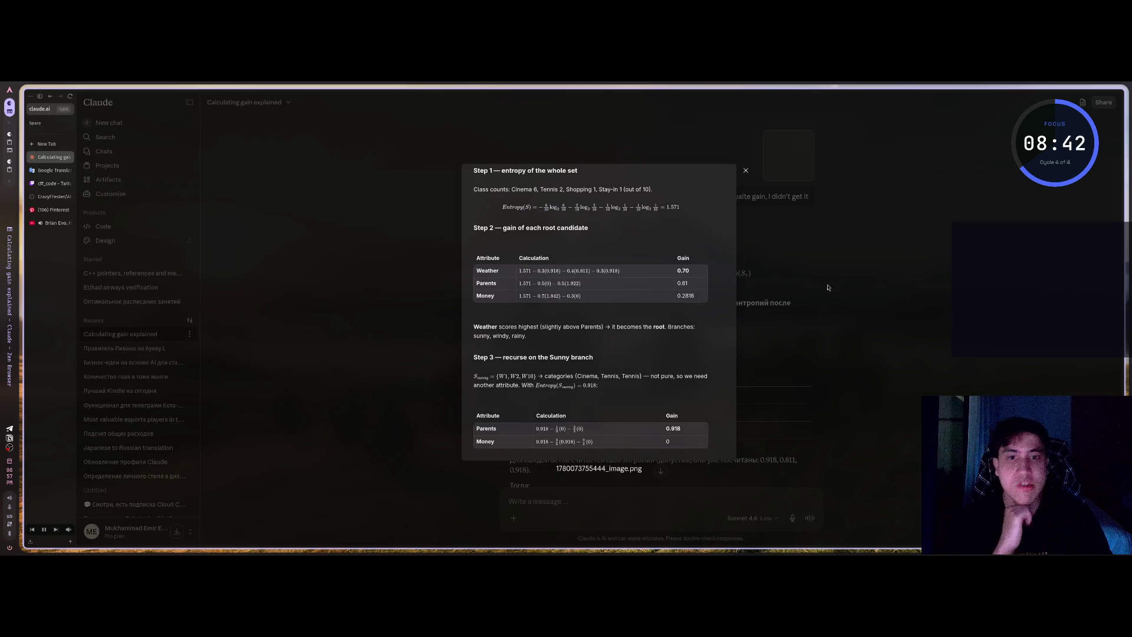
{"action": "key", "text": "Escape"}
{"action": "left_click", "coordinate": [715, 367]}
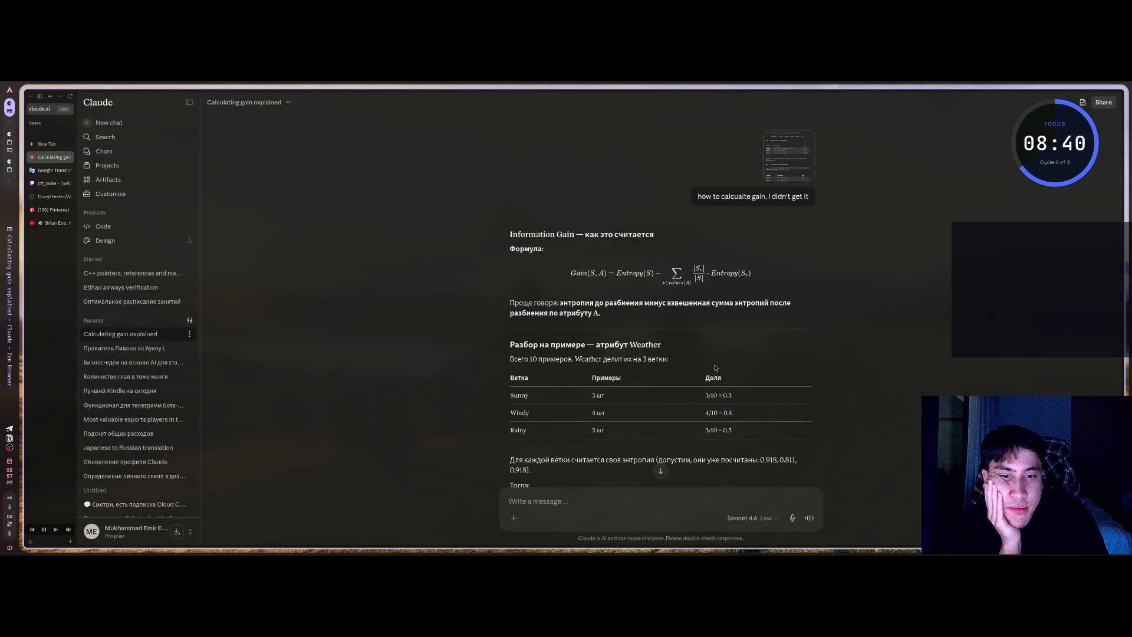
{"action": "scroll", "coordinate": [575, 327], "scroll_direction": "down", "scroll_amount": 1}
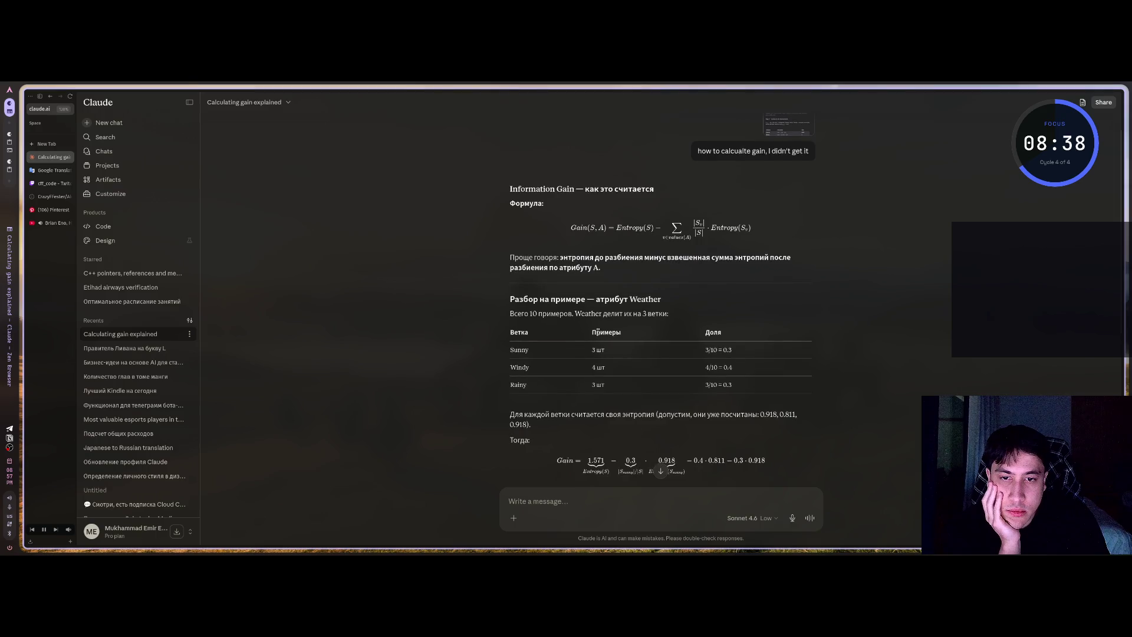
{"action": "left_click", "coordinate": [792, 119]}
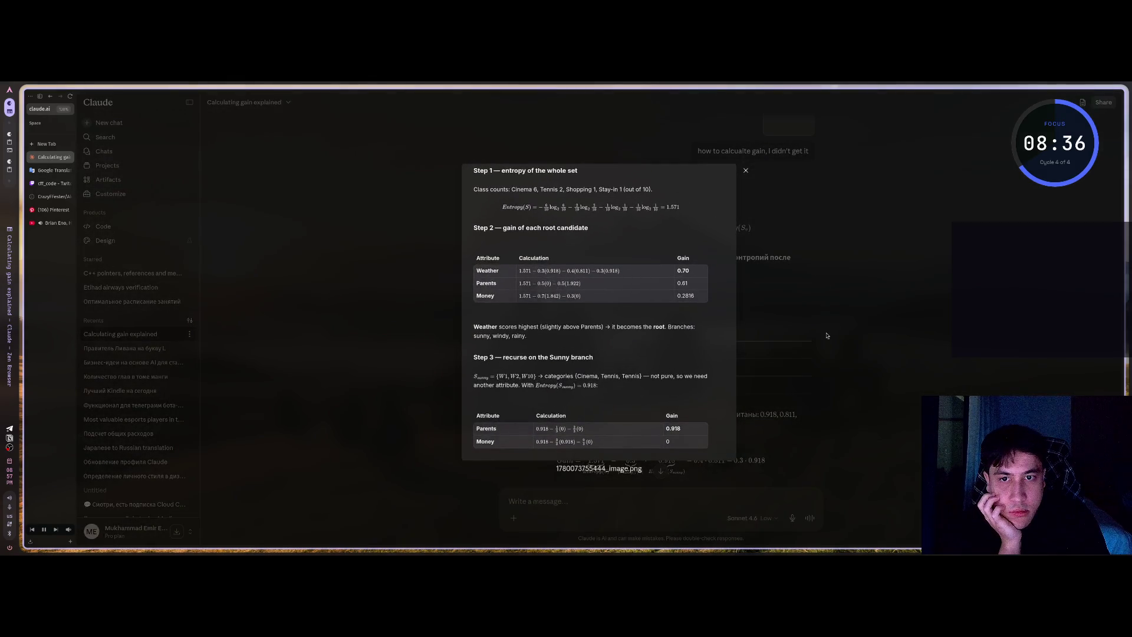
{"action": "left_click", "coordinate": [798, 314]}
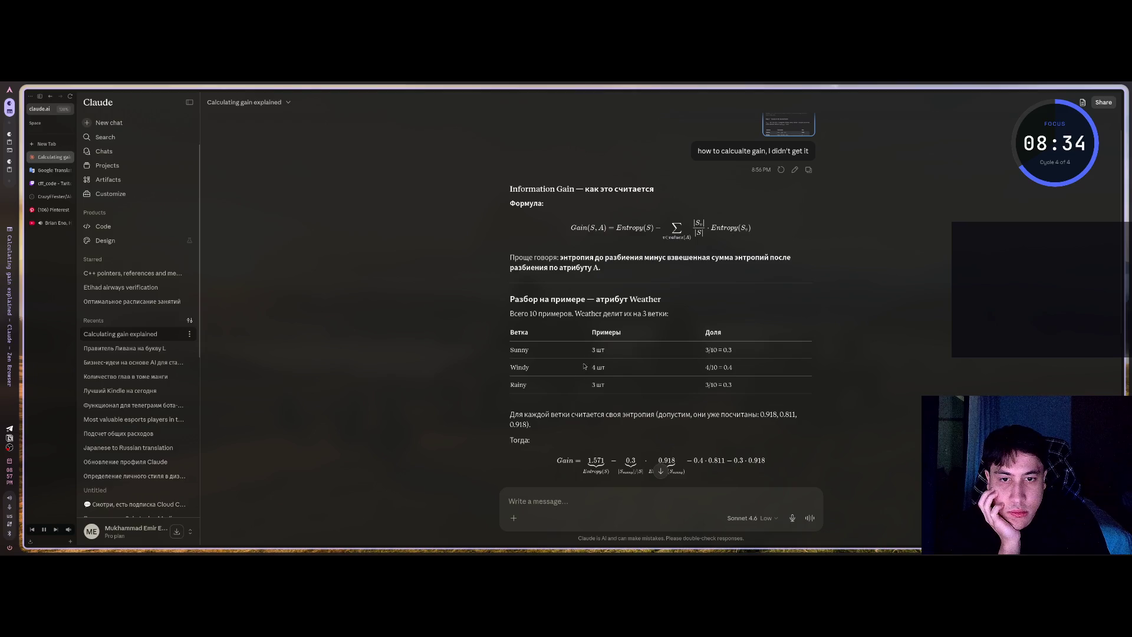
{"action": "scroll", "coordinate": [587, 369], "scroll_direction": "down", "scroll_amount": 1}
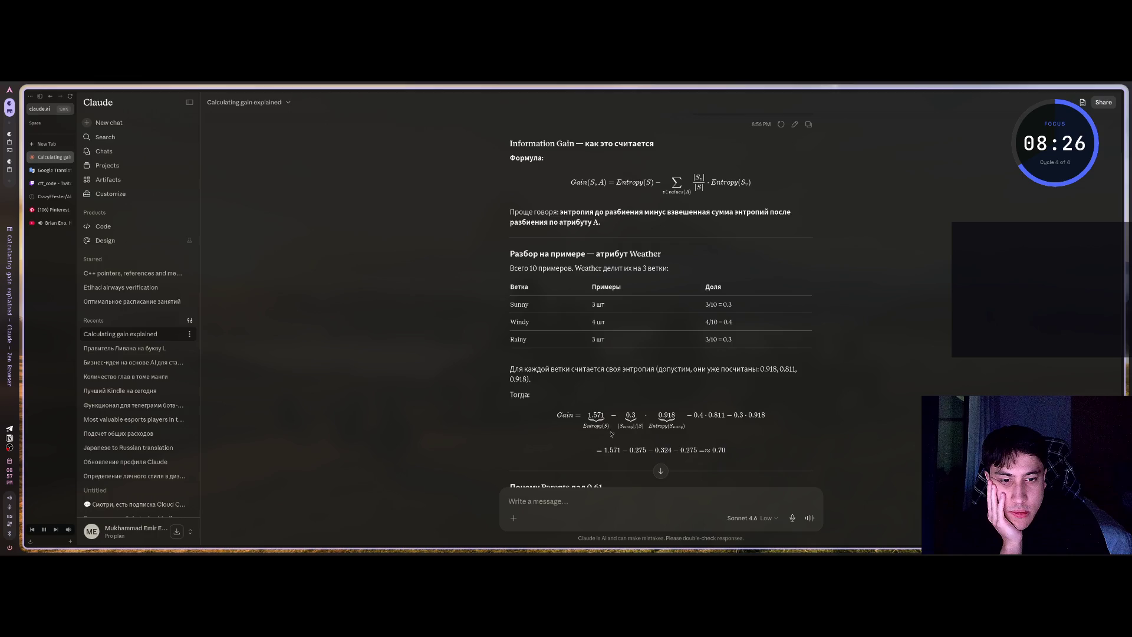
{"action": "scroll", "coordinate": [714, 377], "scroll_direction": "up", "scroll_amount": 3}
{"action": "left_click", "coordinate": [788, 155]}
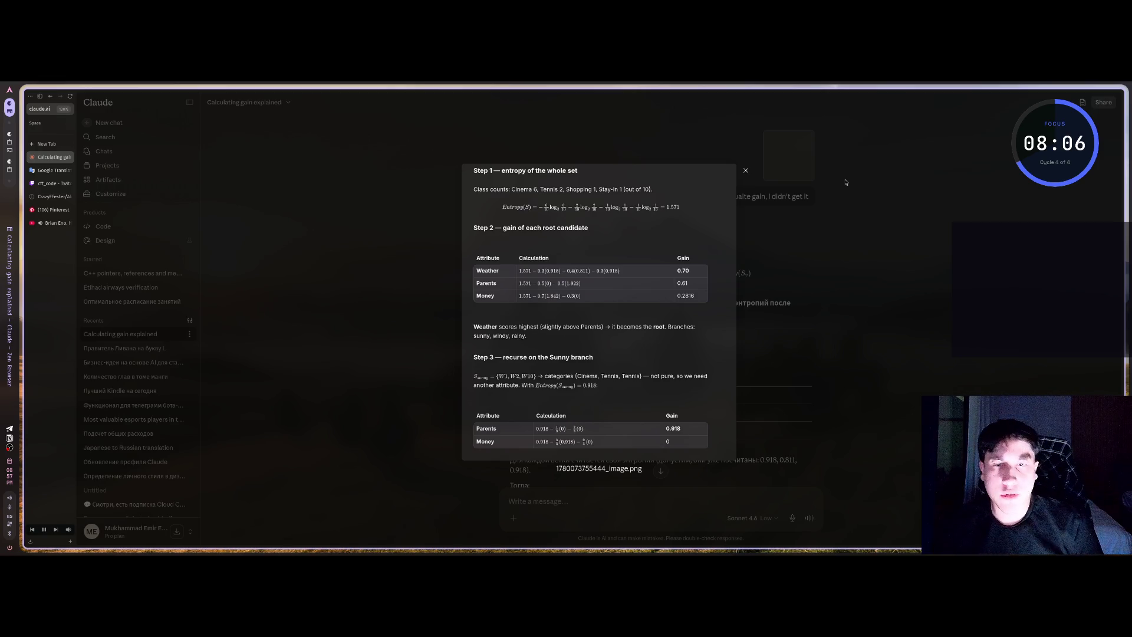
{"action": "key", "text": "Escape"}
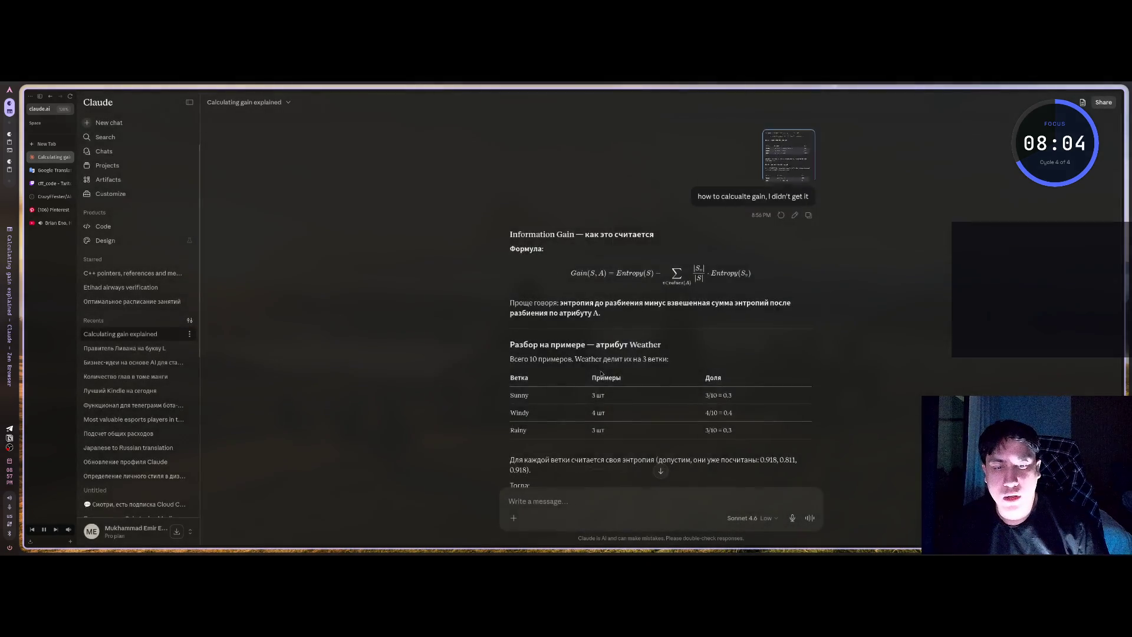
{"action": "scroll", "coordinate": [597, 308], "scroll_direction": "down", "scroll_amount": 3}
{"action": "left_click_drag", "start_coordinate": [597, 307], "coordinate": [613, 317]}
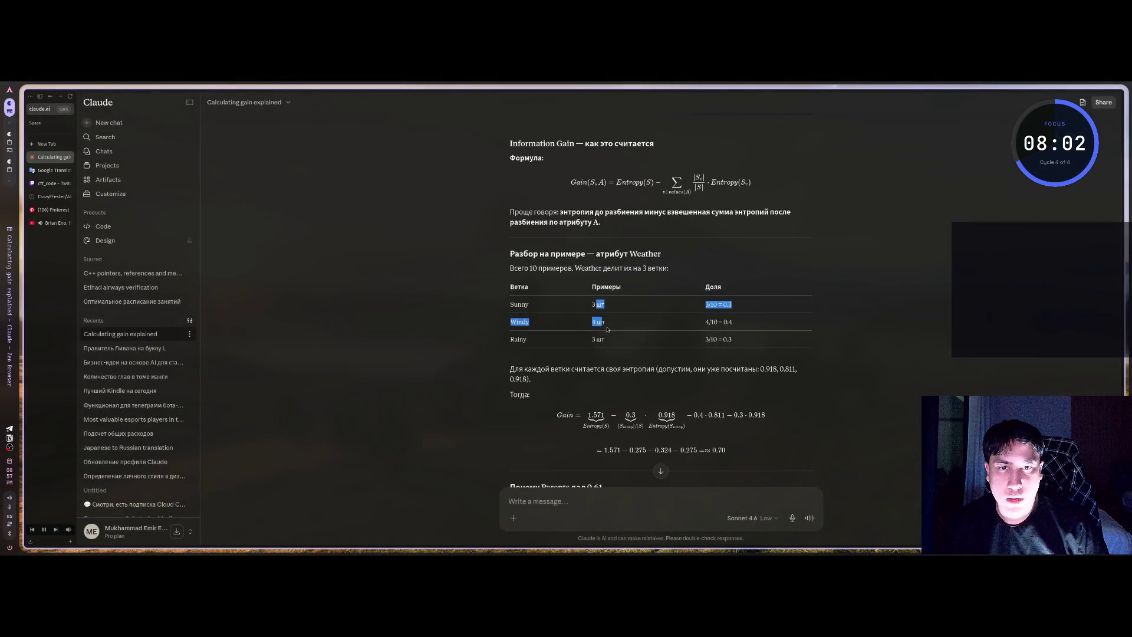
{"action": "left_click", "coordinate": [614, 315]}
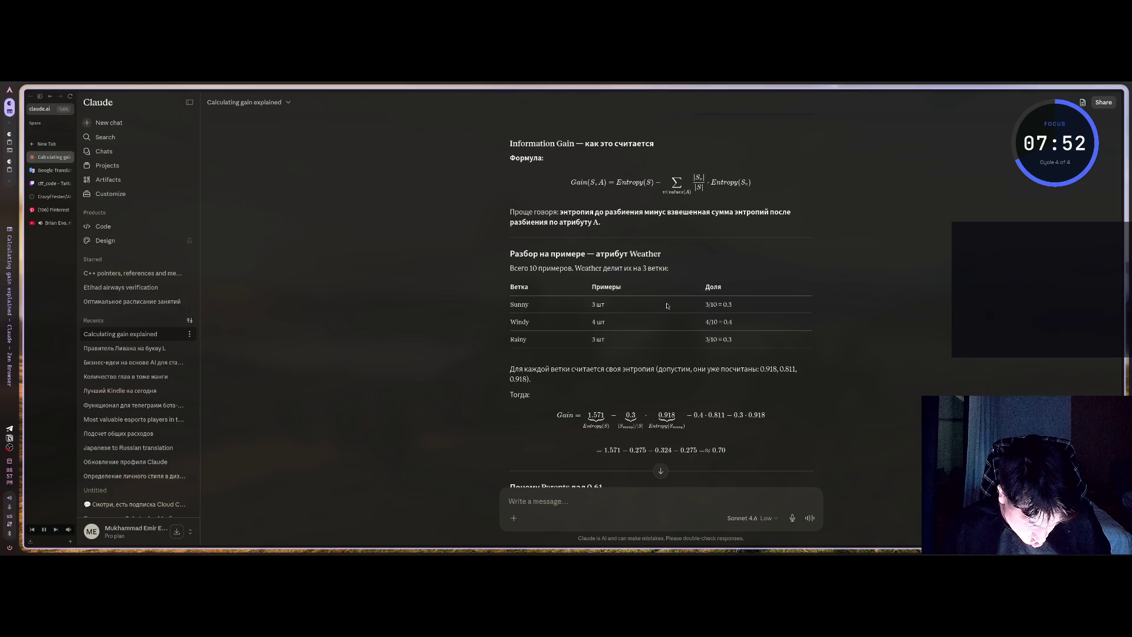
{"action": "scroll", "coordinate": [666, 305], "scroll_direction": "up", "scroll_amount": 3}
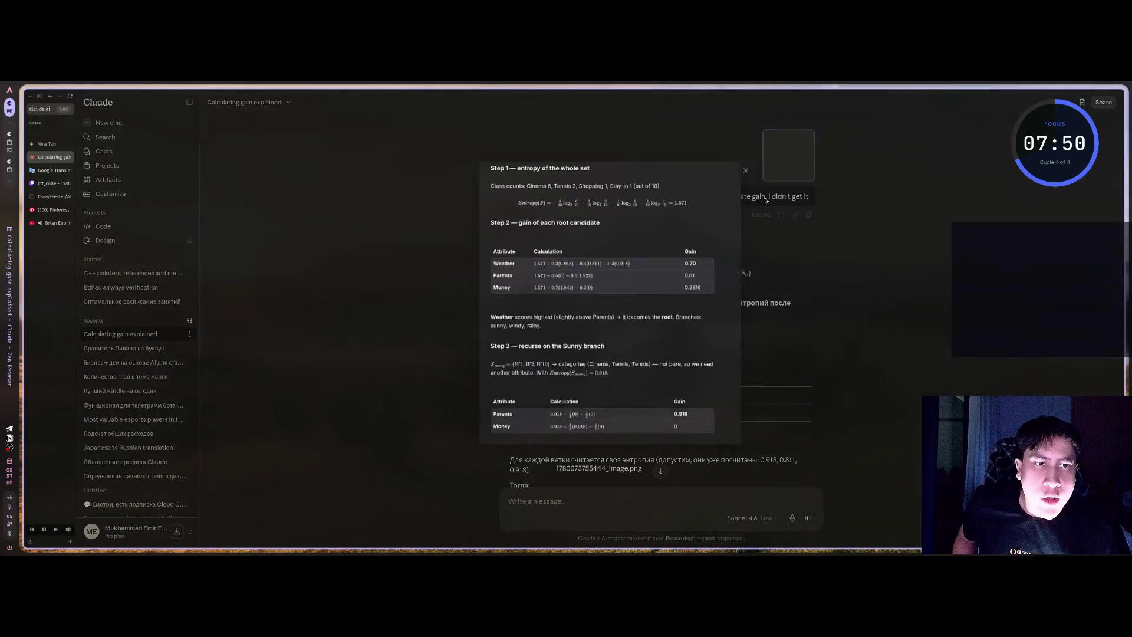
{"action": "left_click", "coordinate": [789, 155]}
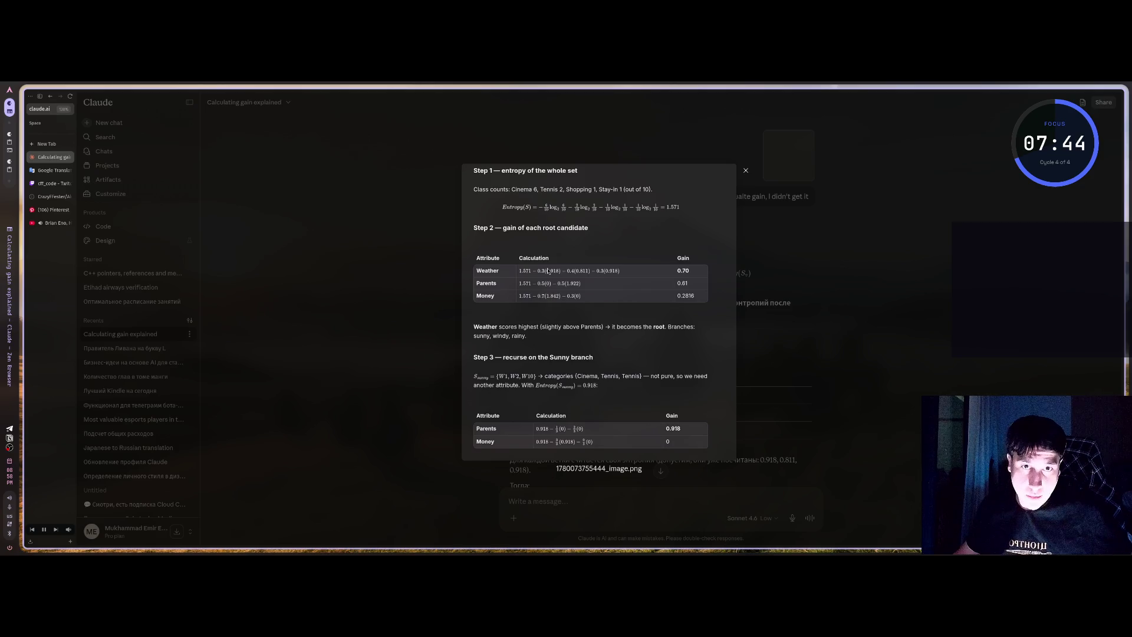
{"action": "key", "text": "Escape"}
{"action": "scroll", "coordinate": [614, 353], "scroll_direction": "down", "scroll_amount": 3}
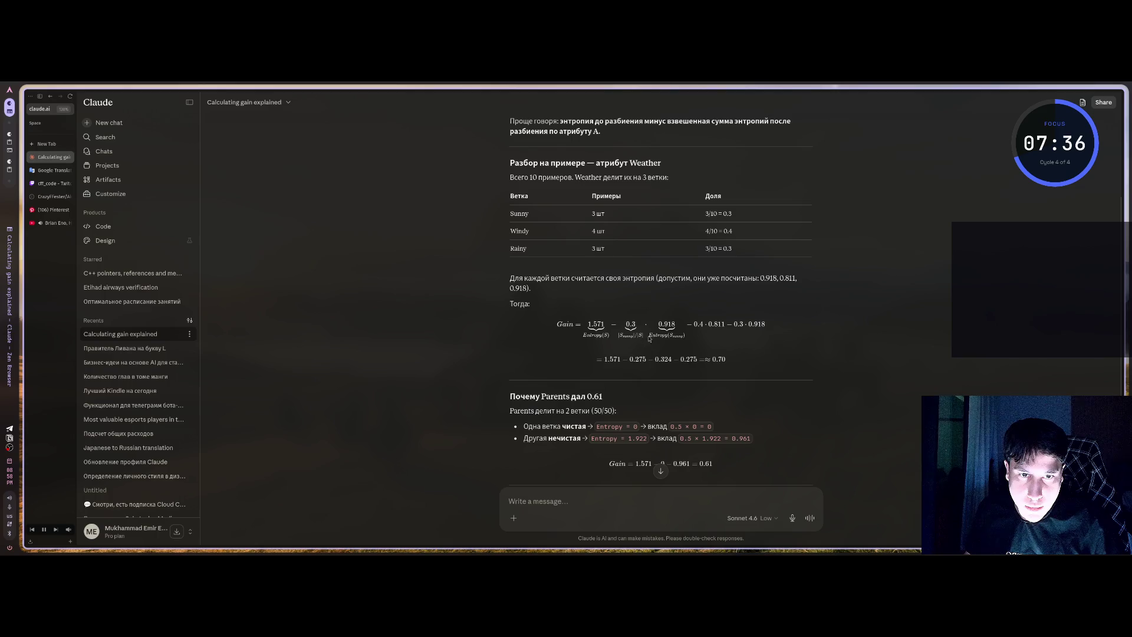
{"action": "scroll", "coordinate": [793, 309], "scroll_direction": "up", "scroll_amount": 3}
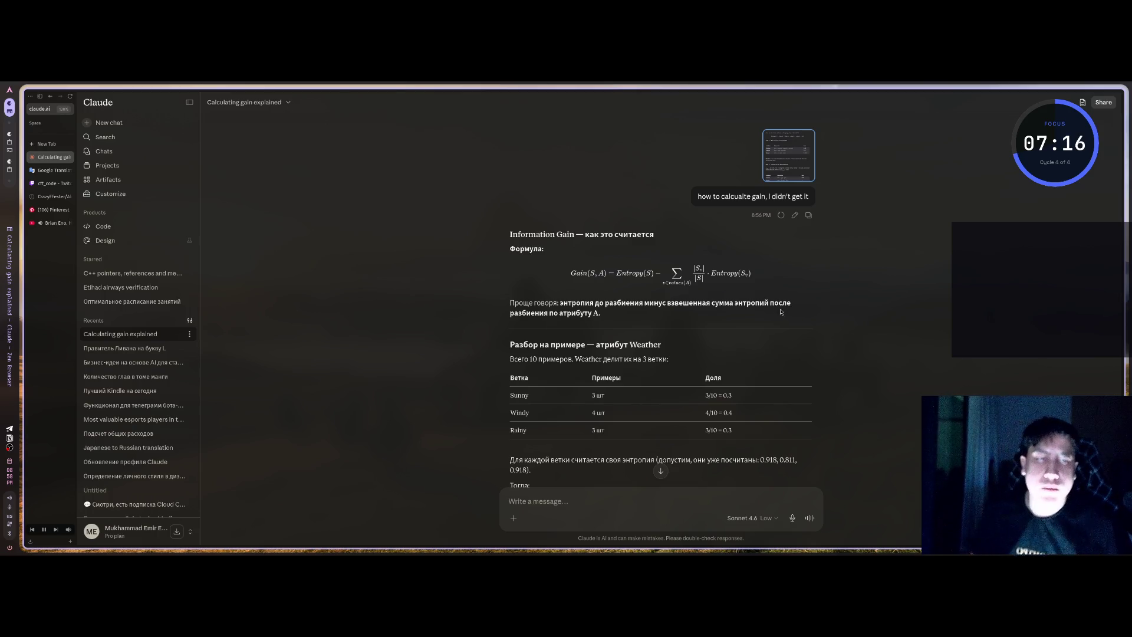
{"action": "left_click_drag", "start_coordinate": [632, 400], "coordinate": [610, 428]}
{"action": "left_click", "coordinate": [597, 412]}
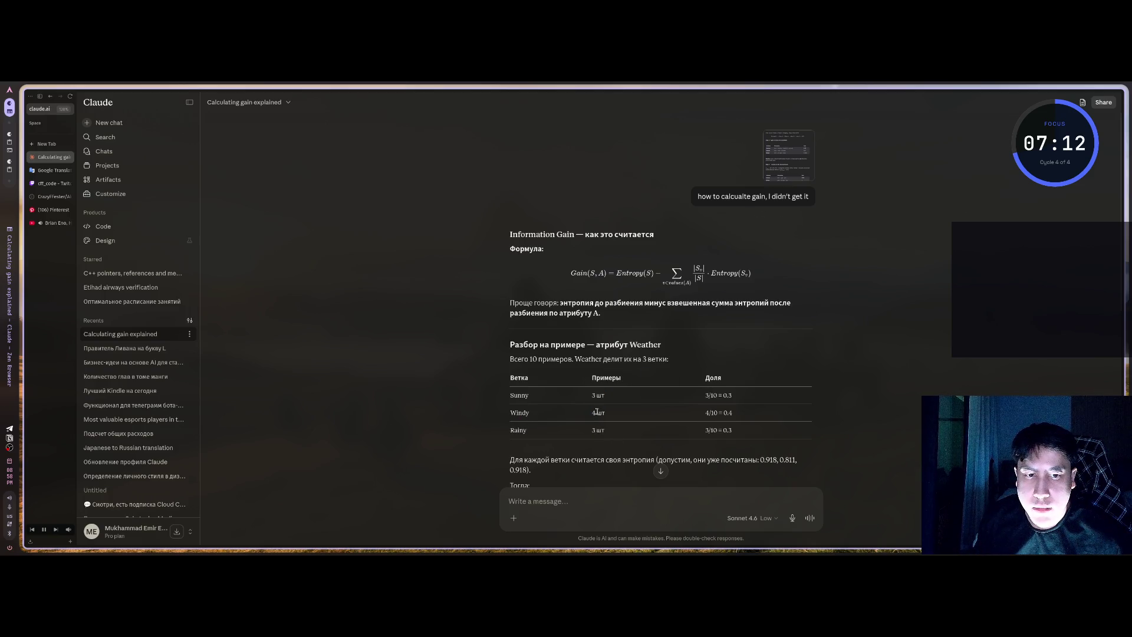
{"action": "scroll", "coordinate": [596, 412], "scroll_direction": "down", "scroll_amount": 3}
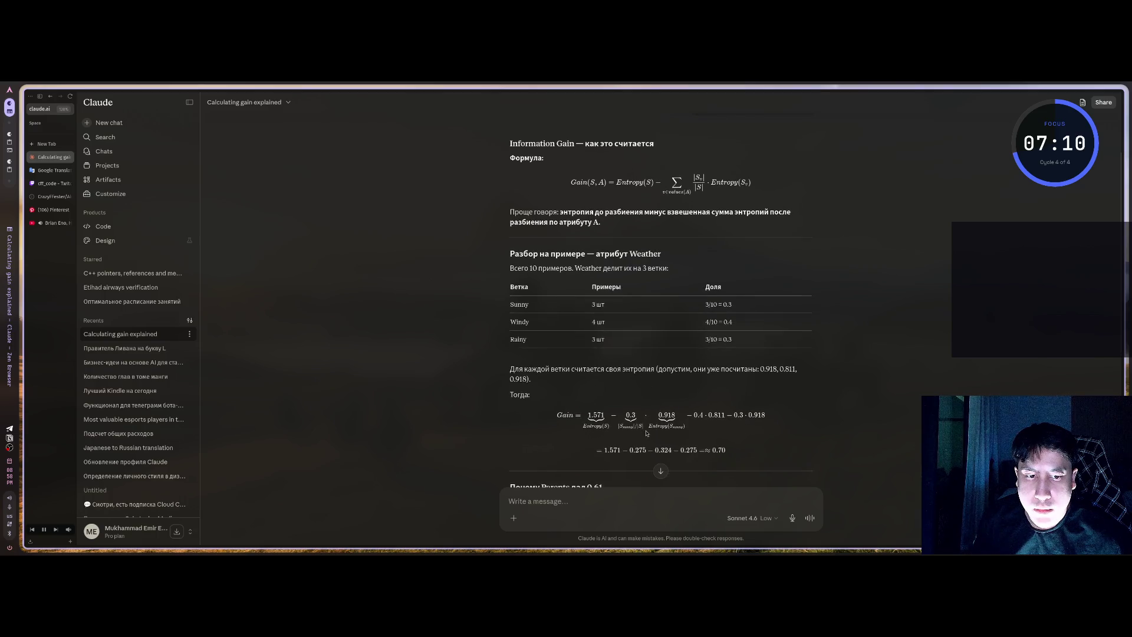
{"action": "double_click", "coordinate": [667, 369]}
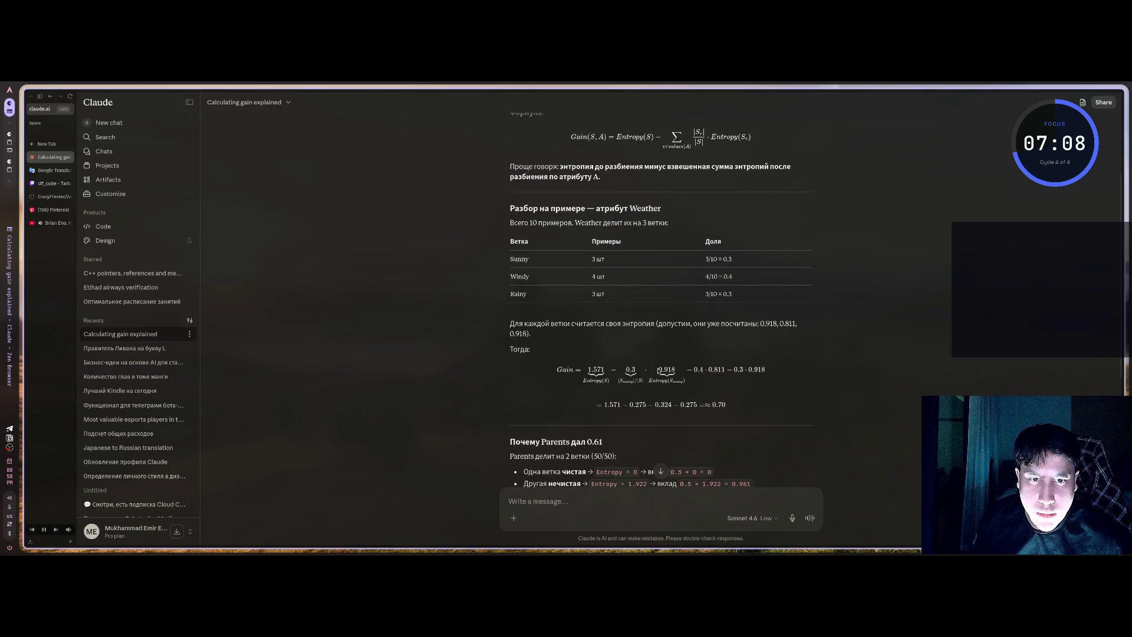
{"action": "scroll", "coordinate": [667, 377], "scroll_direction": "up", "scroll_amount": 3}
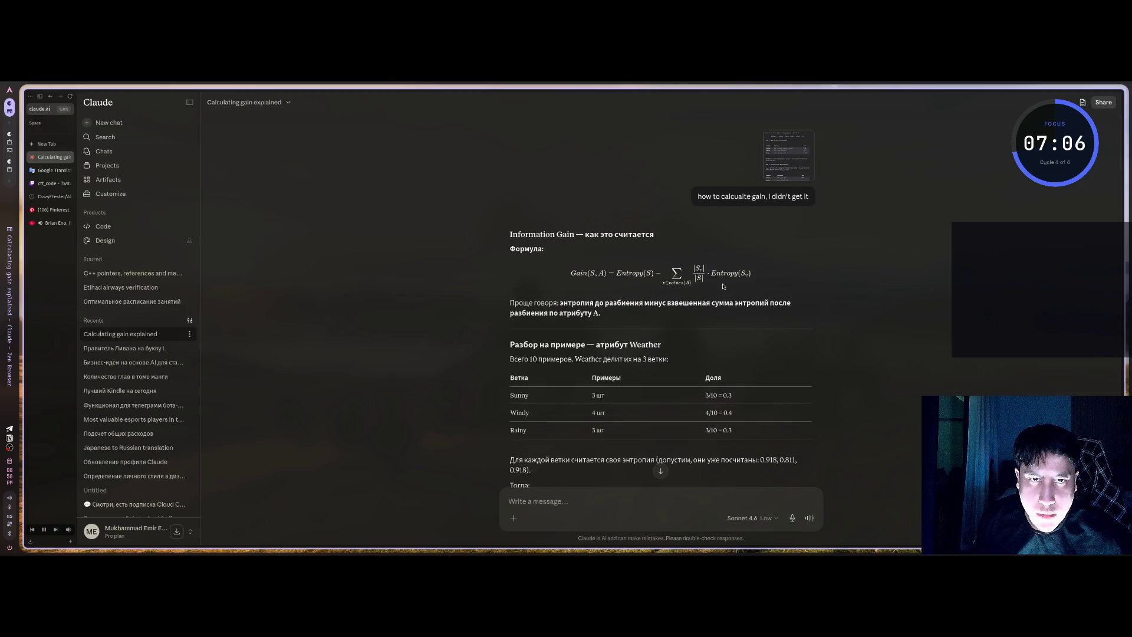
{"action": "left_click", "coordinate": [786, 169]}
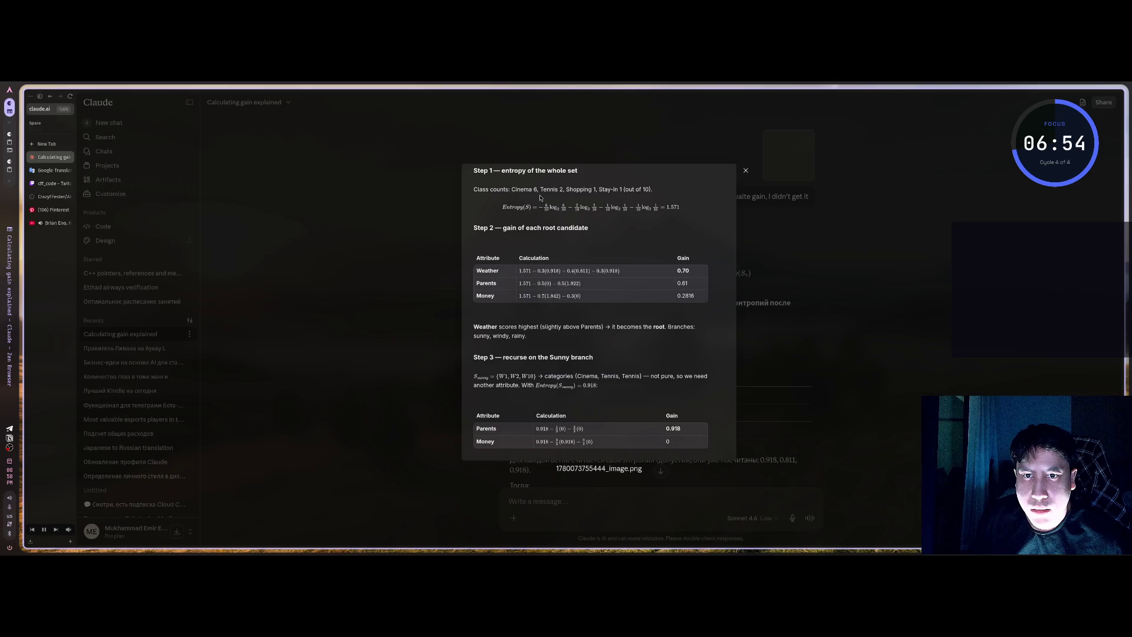
{"action": "left_click", "coordinate": [774, 273]}
{"action": "scroll", "coordinate": [583, 353], "scroll_direction": "down", "scroll_amount": 4}
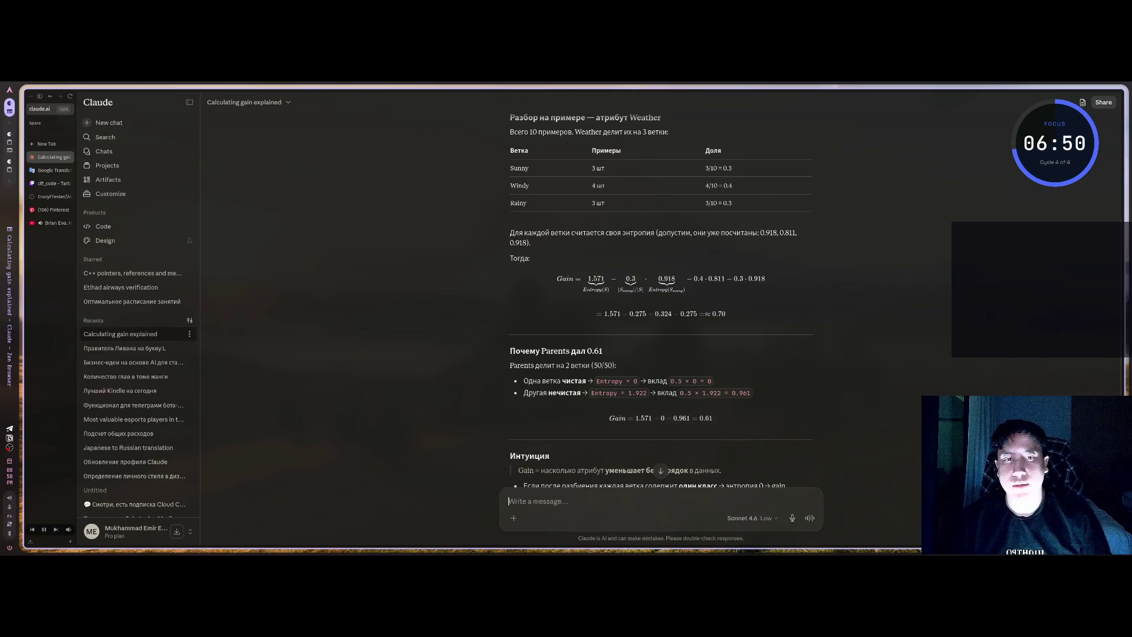
- Ask in Russian how Sunny's entropy was found, then highlight the Sunny class list in the reply
{"action": "type", "text": "как мы нашли E"}
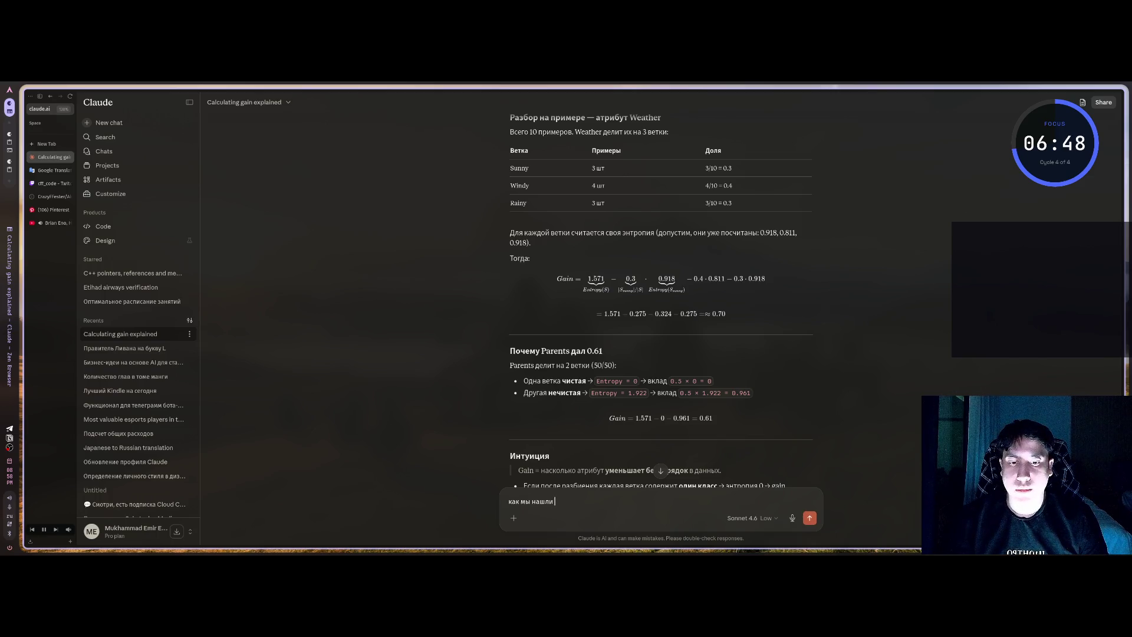
{"action": "type", "text": "ntropy подус"}
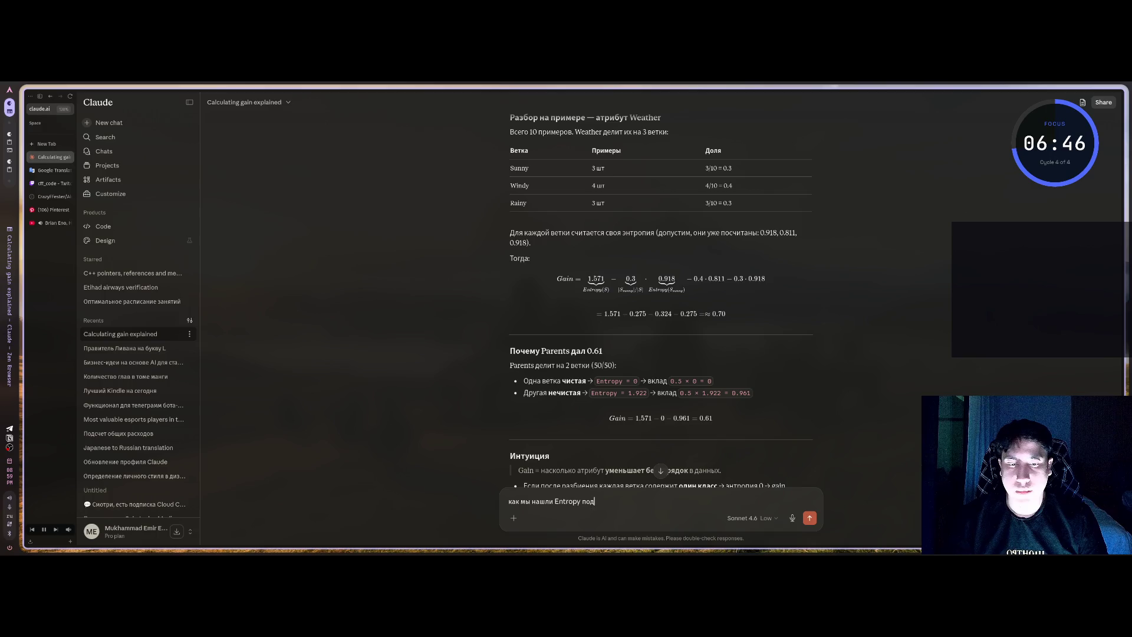
{"action": "type", "text": "тим"}
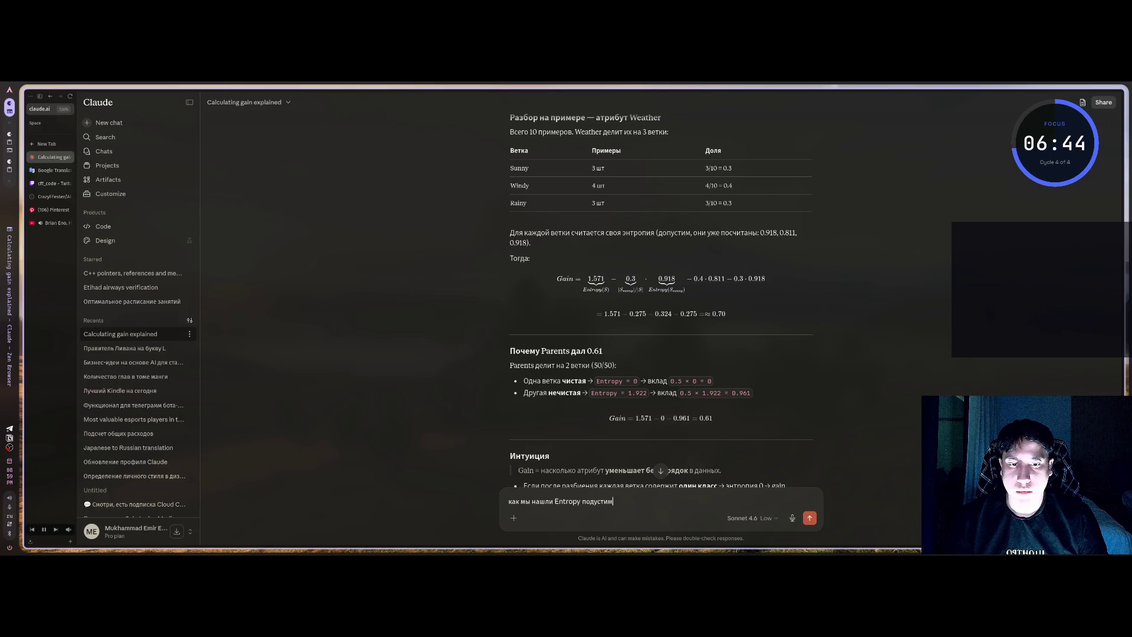
{"action": "type", "text": " для Sunny?"}
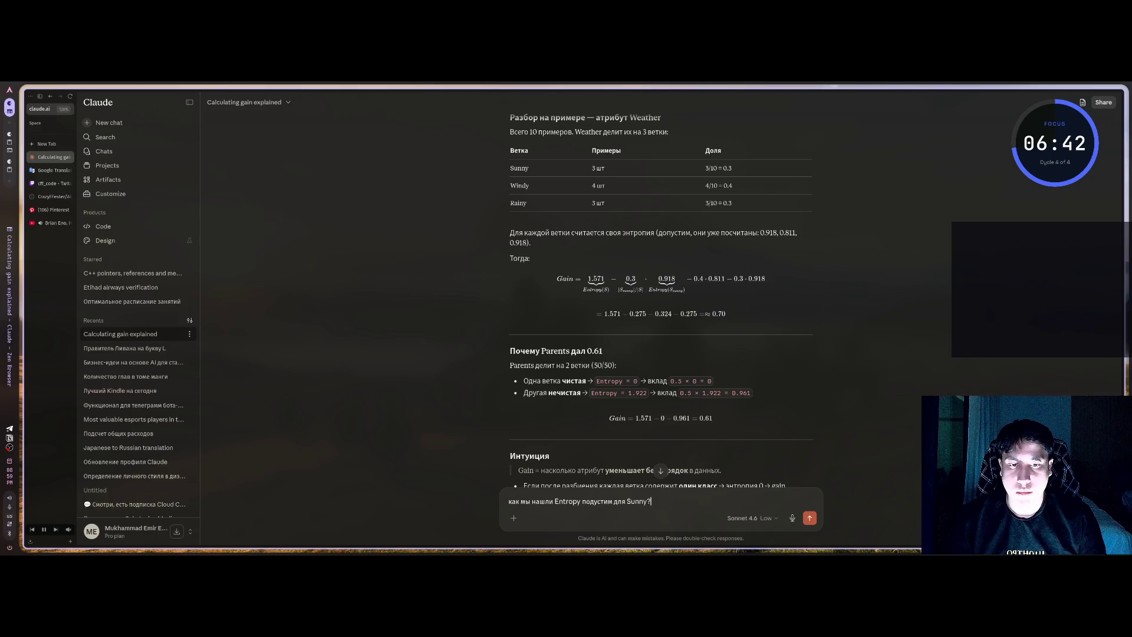
{"action": "key", "text": "Return"}
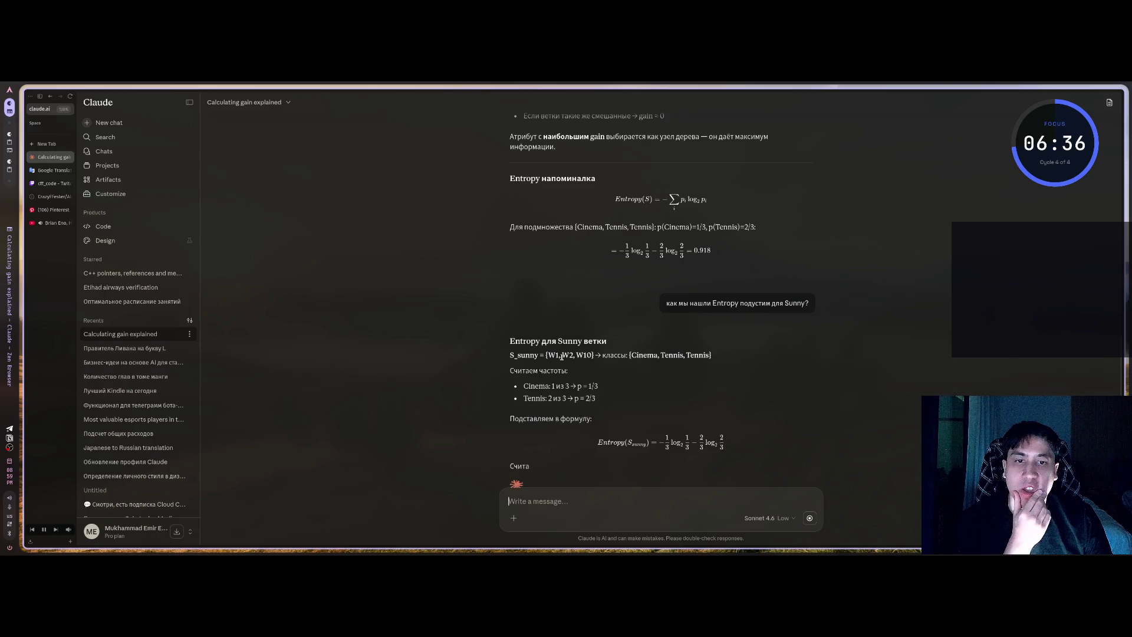
{"action": "left_click_drag", "start_coordinate": [637, 354], "coordinate": [729, 357]}
{"action": "left_click", "coordinate": [729, 358]}
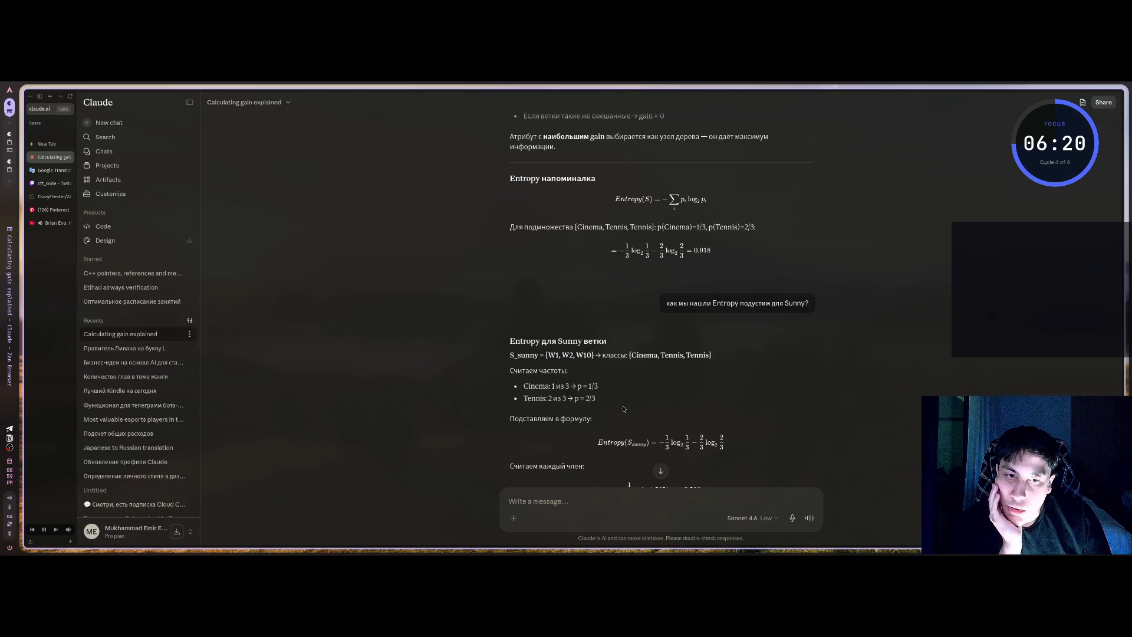
- Scroll through Claude's step-by-step reply on the Sunny branch entropy
{"action": "scroll", "coordinate": [610, 411], "scroll_direction": "down", "scroll_amount": 3}
{"action": "scroll", "coordinate": [652, 390], "scroll_direction": "up", "scroll_amount": 1}
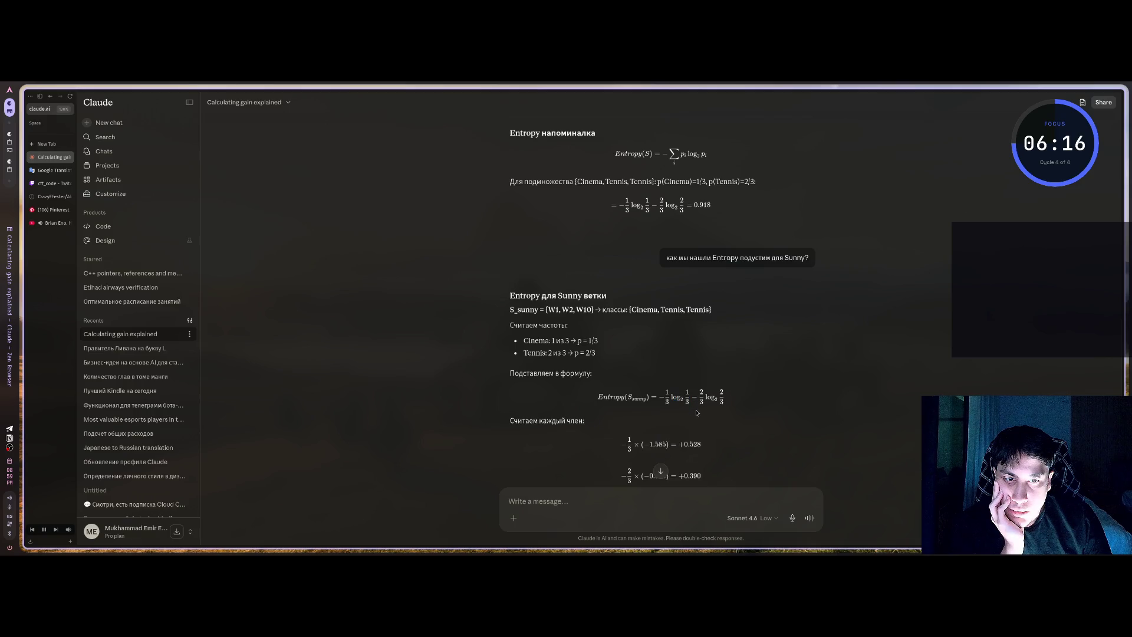
{"action": "scroll", "coordinate": [731, 412], "scroll_direction": "down", "scroll_amount": 3}
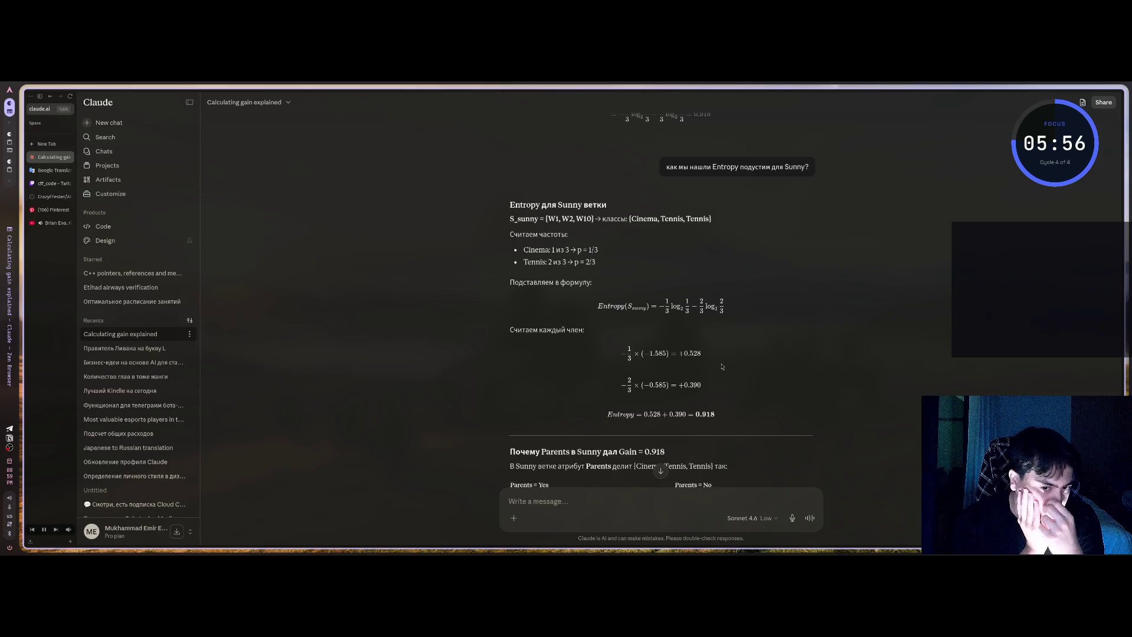
{"action": "scroll", "coordinate": [727, 348], "scroll_direction": "down", "scroll_amount": 2}
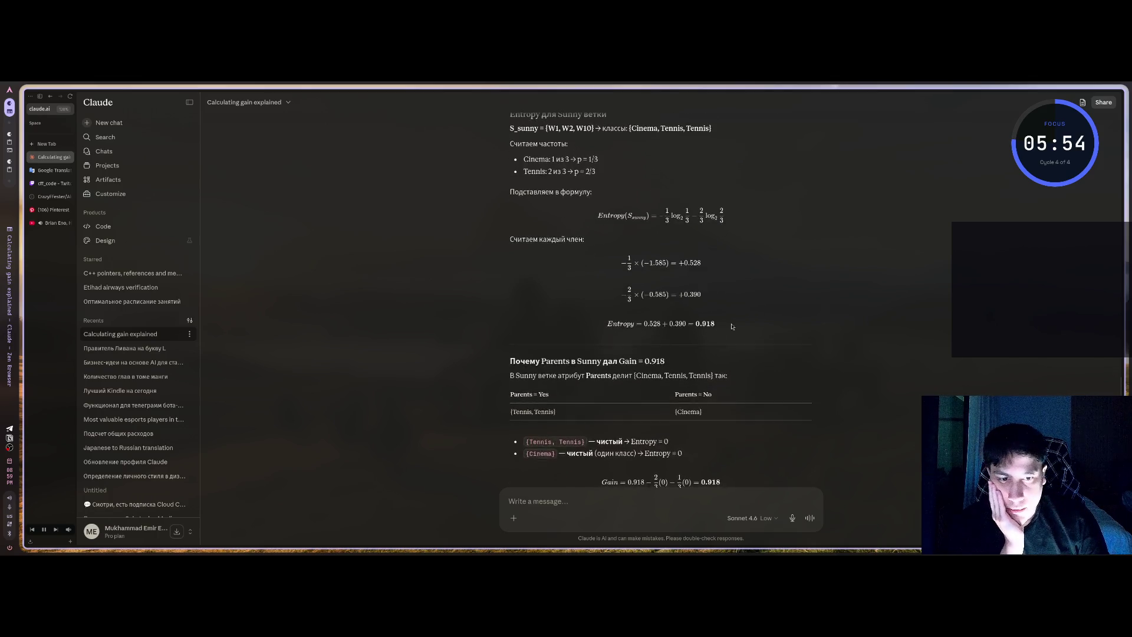
{"action": "scroll", "coordinate": [688, 388], "scroll_direction": "up", "scroll_amount": 5}
{"action": "scroll", "coordinate": [688, 388], "scroll_direction": "up", "scroll_amount": 3}
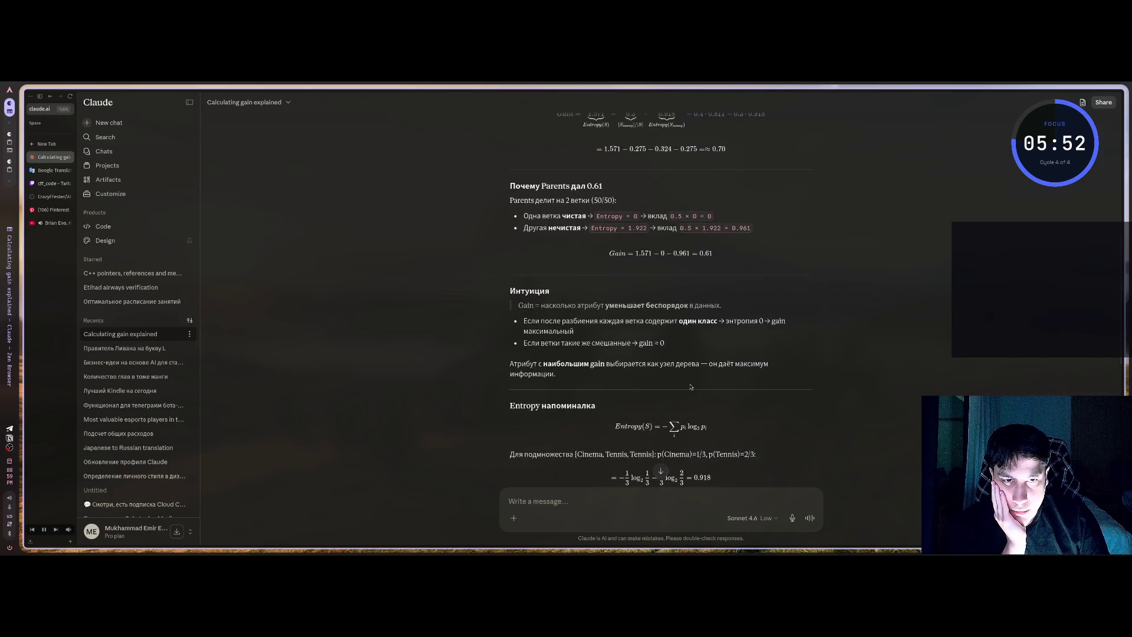
{"action": "scroll", "coordinate": [690, 386], "scroll_direction": "down", "scroll_amount": 8}
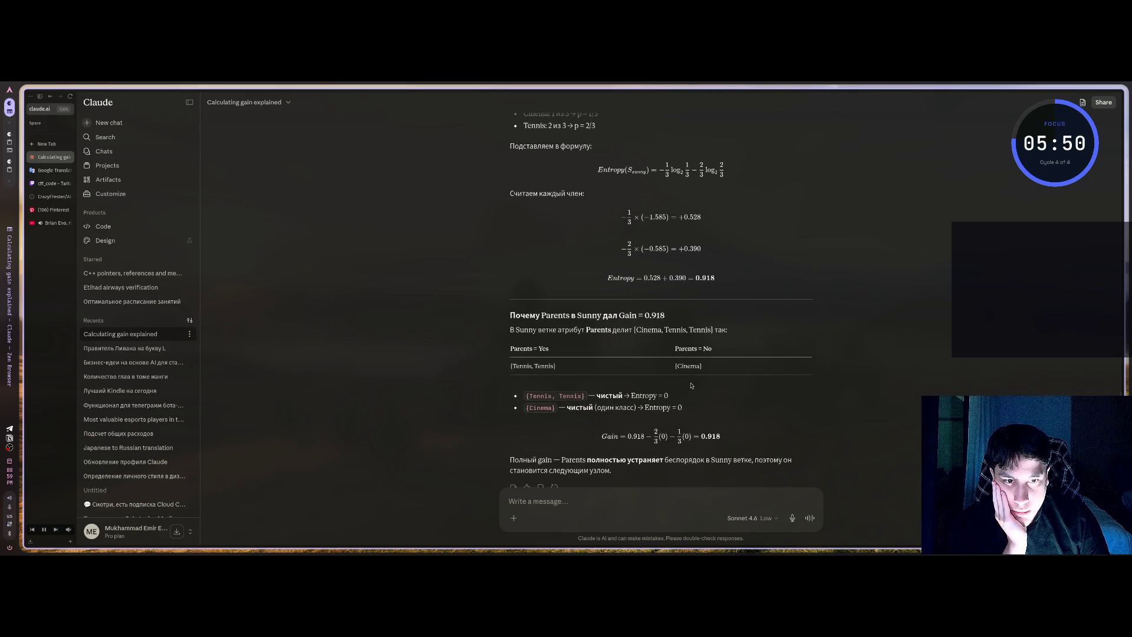
{"action": "scroll", "coordinate": [691, 386], "scroll_direction": "up", "scroll_amount": 1}
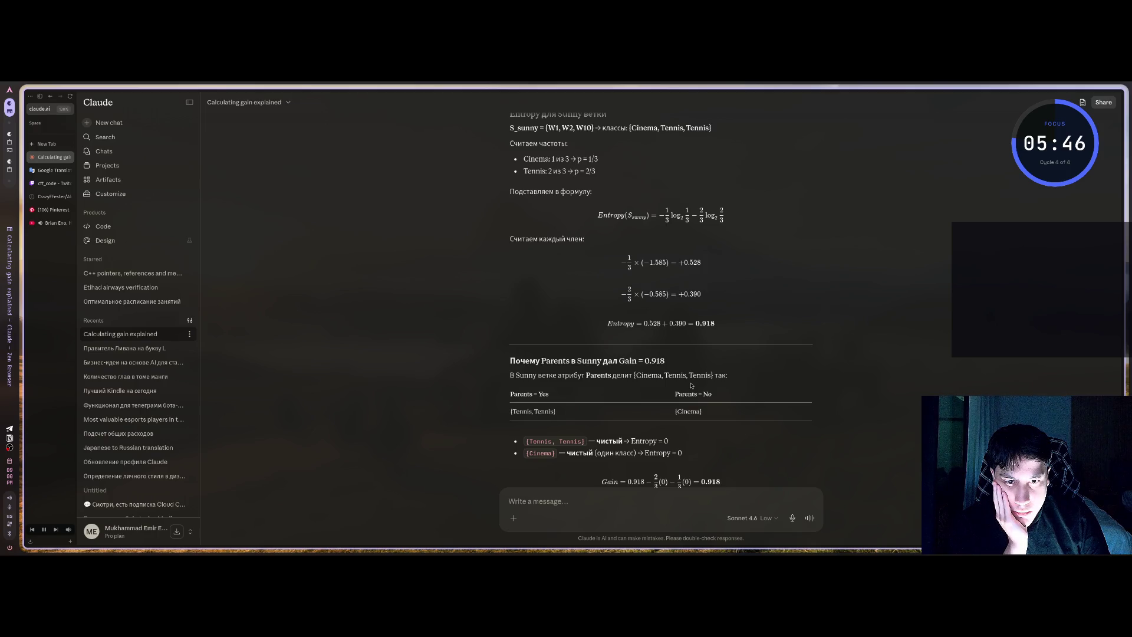
{"action": "scroll", "coordinate": [691, 386], "scroll_direction": "up", "scroll_amount": 10}
{"action": "scroll", "coordinate": [684, 378], "scroll_direction": "up", "scroll_amount": 3}
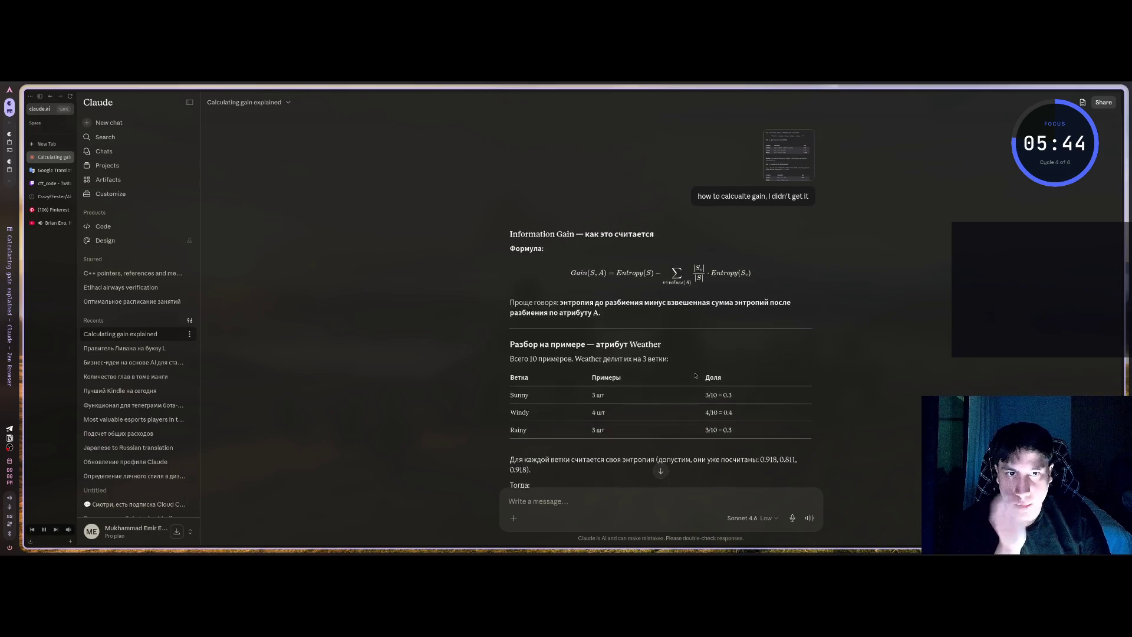
- View the attached screenshot full size, close it, and switch to the Obsidian workspace
{"action": "left_click", "coordinate": [788, 176]}
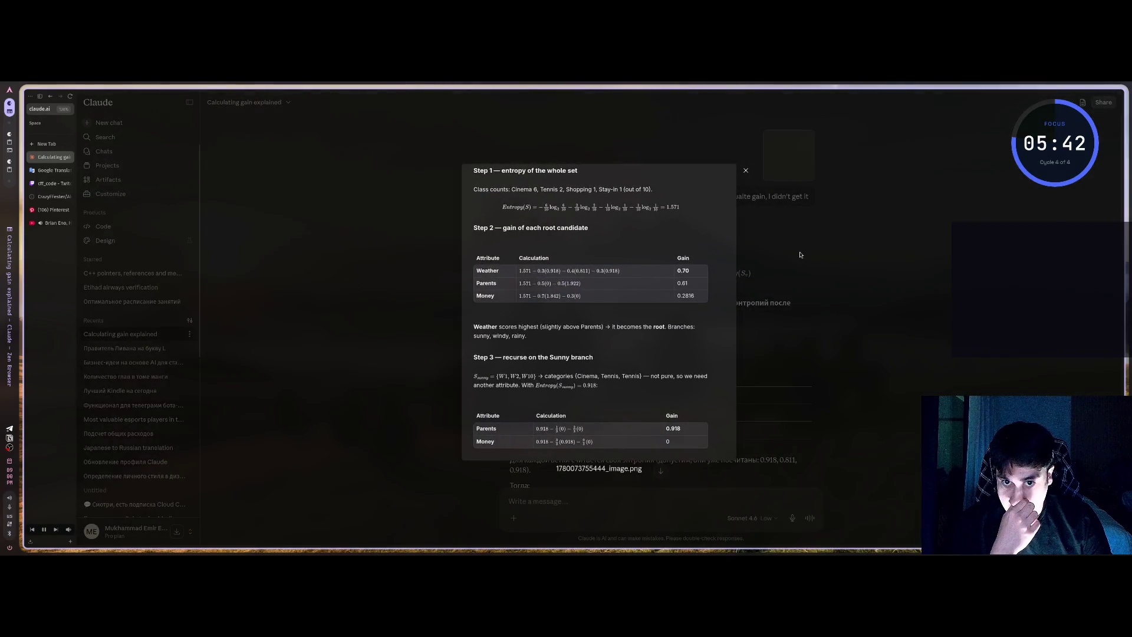
{"action": "left_click", "coordinate": [798, 252]}
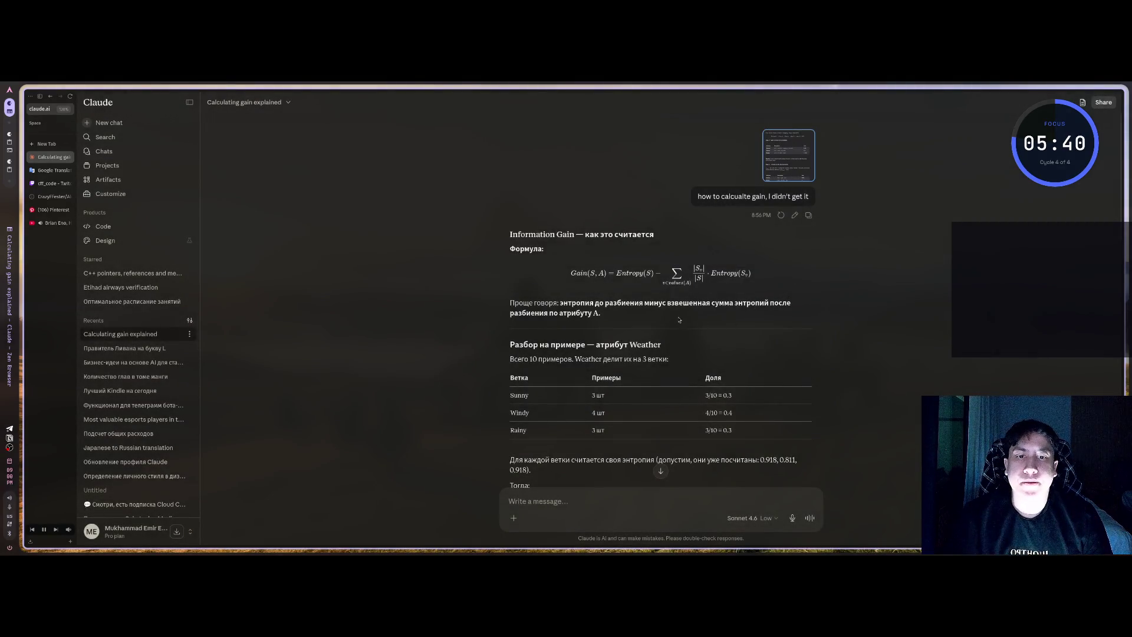
{"action": "key", "text": "super+2"}
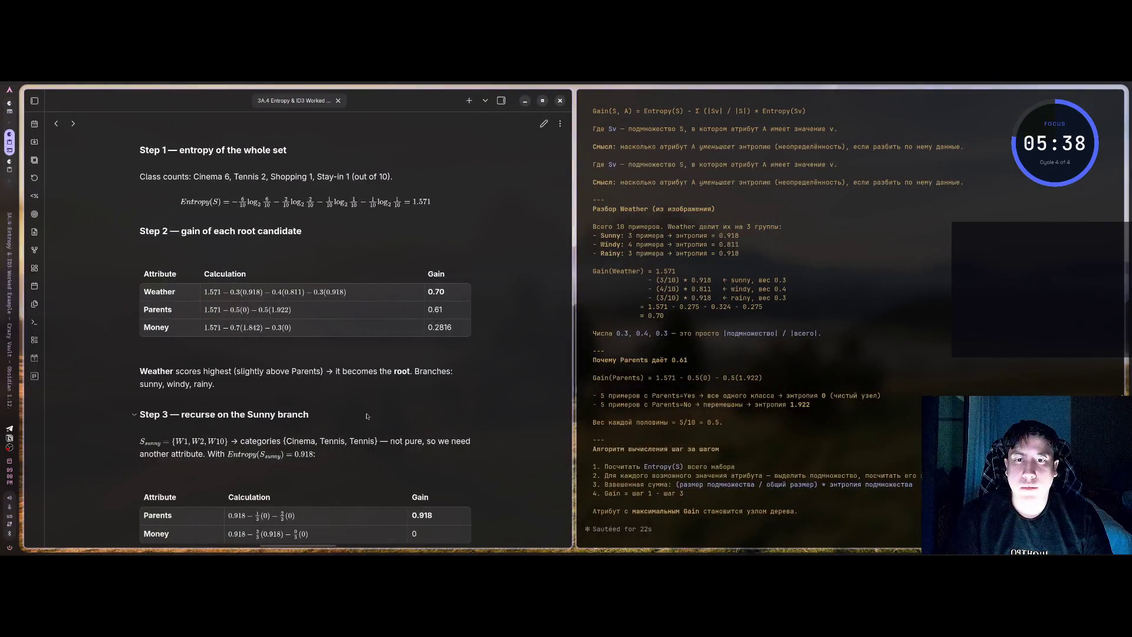
- Split a new empty Obsidian tab beside the Entropy & ID3 note and close the terminal
{"action": "scroll", "coordinate": [344, 404], "scroll_direction": "up", "scroll_amount": 5}
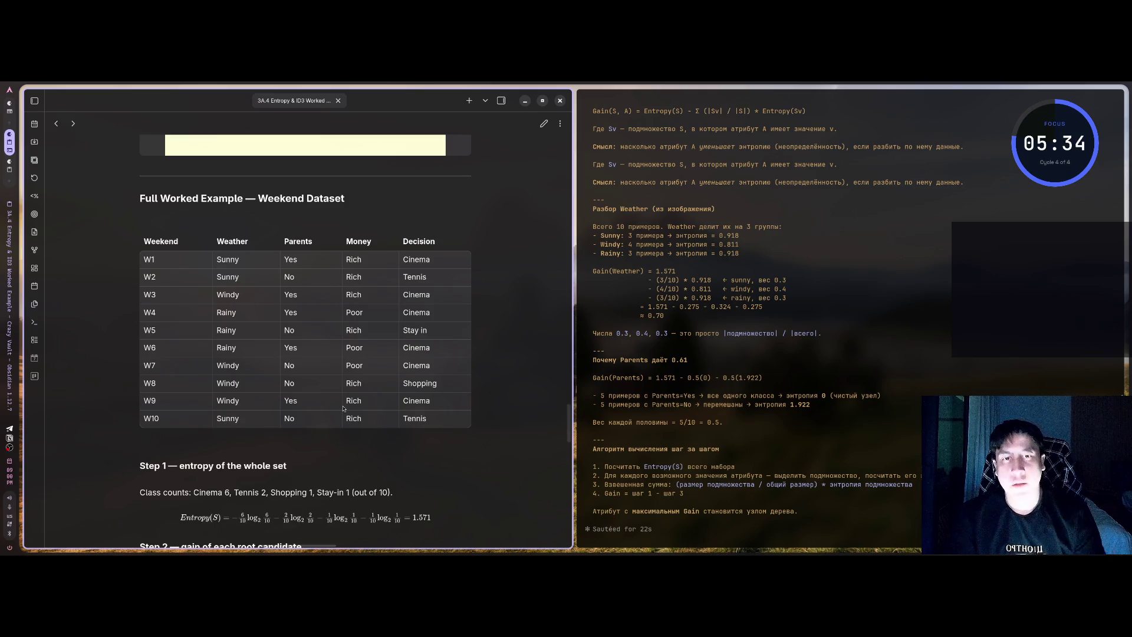
{"action": "key", "text": "super+Return"}
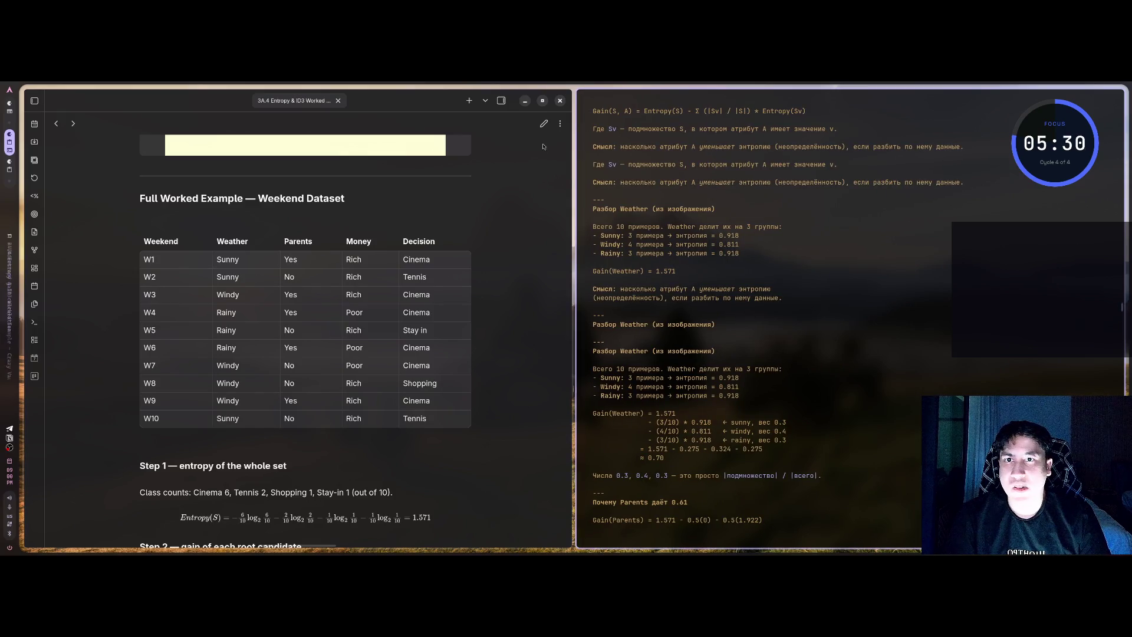
{"action": "left_click", "coordinate": [469, 100]}
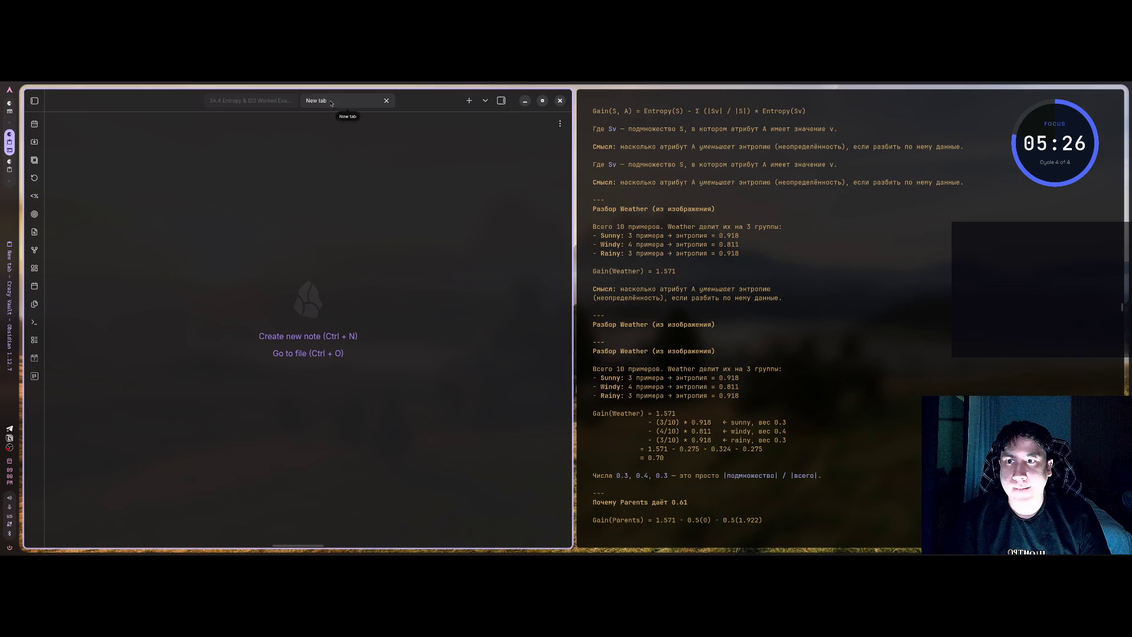
{"action": "mouse_move", "coordinate": [348, 101]}
{"action": "left_mouse_down"}
{"action": "mouse_move", "coordinate": [616, 301]}
{"action": "mouse_move", "coordinate": [665, 309]}
{"action": "mouse_move", "coordinate": [478, 300]}
{"action": "mouse_move", "coordinate": [533, 306]}
{"action": "left_mouse_up"}
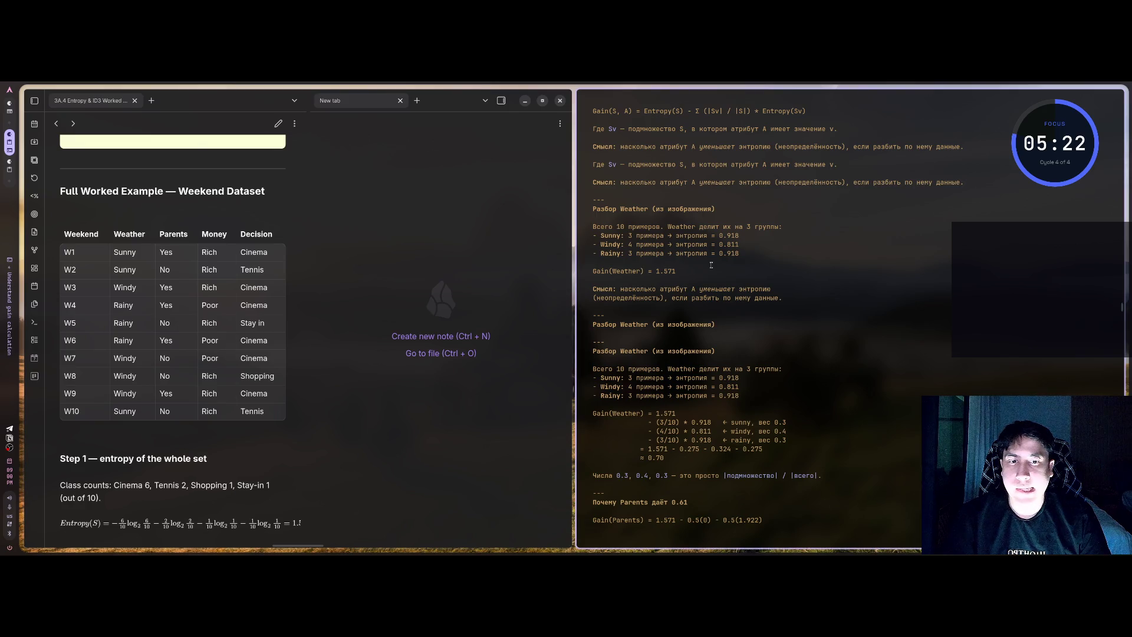
{"action": "key", "text": "super+q"}
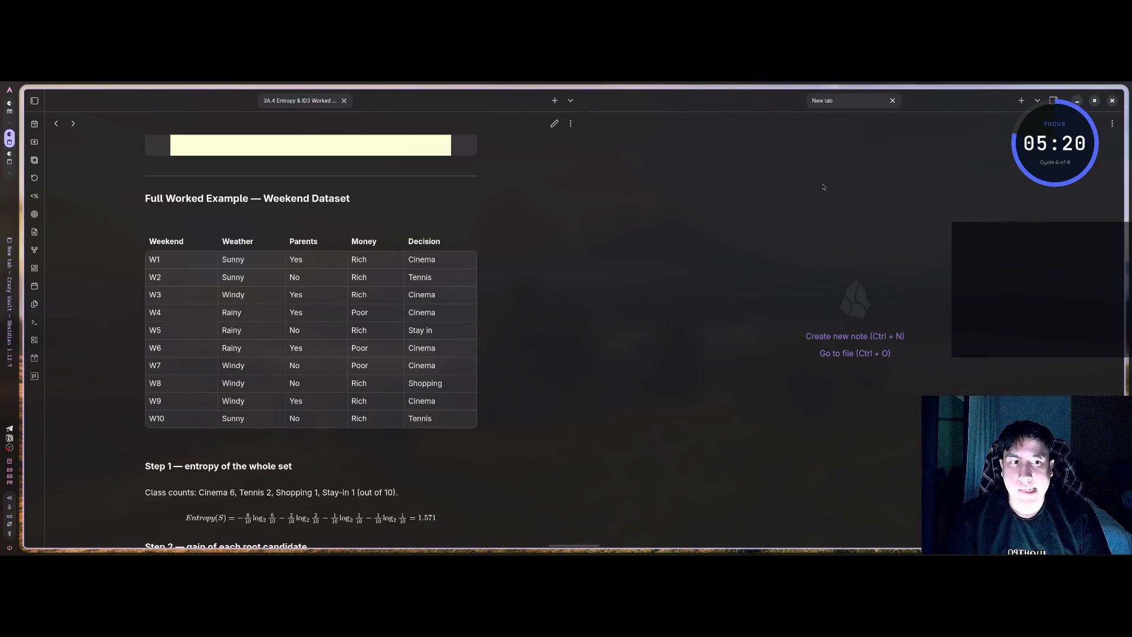
- Create a blank Untitled note in the new pane and show the vault's file explorer
{"action": "left_click", "coordinate": [854, 337]}
{"action": "left_click", "coordinate": [725, 219]}
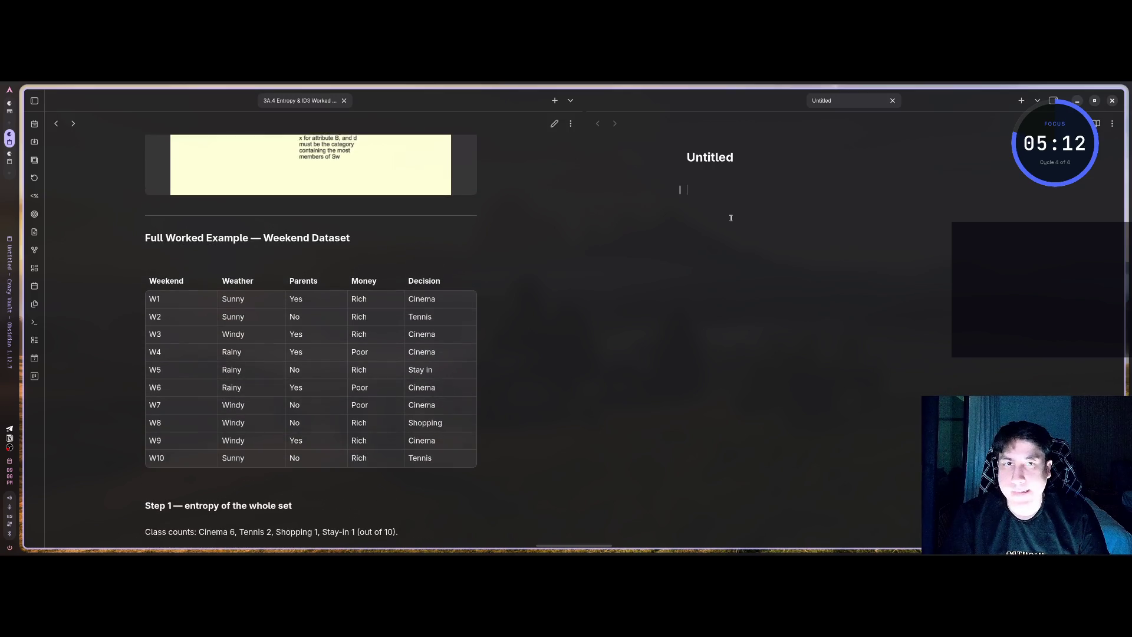
{"action": "type", "text": "E;n"}
{"action": "key", "text": "BackSpace"}
{"action": "key", "text": "BackSpace"}
{"action": "type", "text": "ntro"}
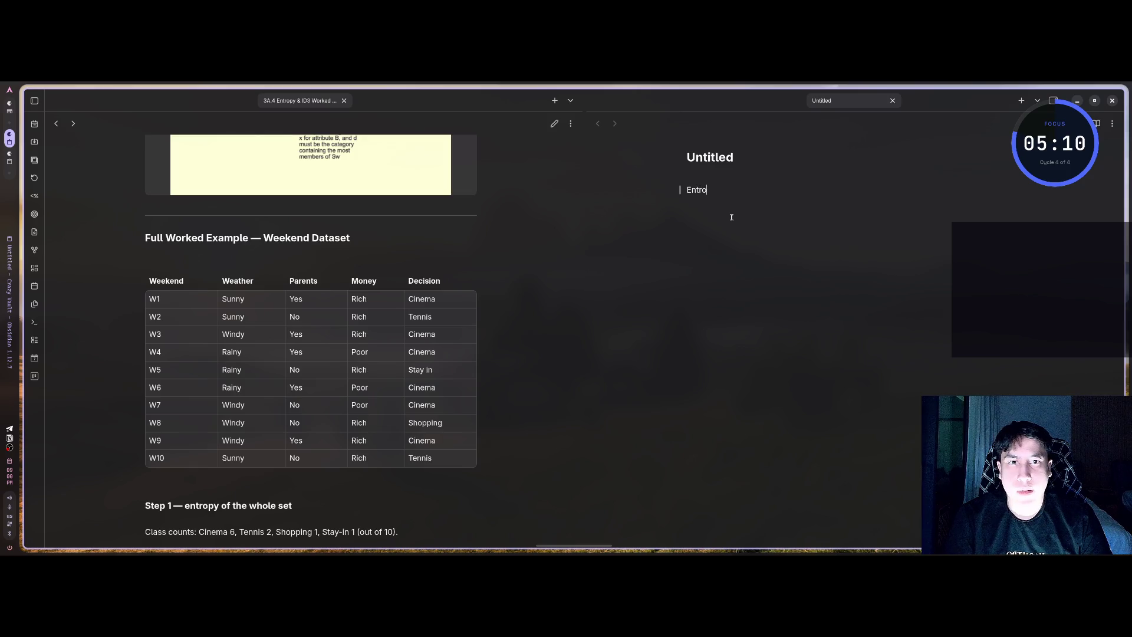
{"action": "key", "text": "BackSpace"}
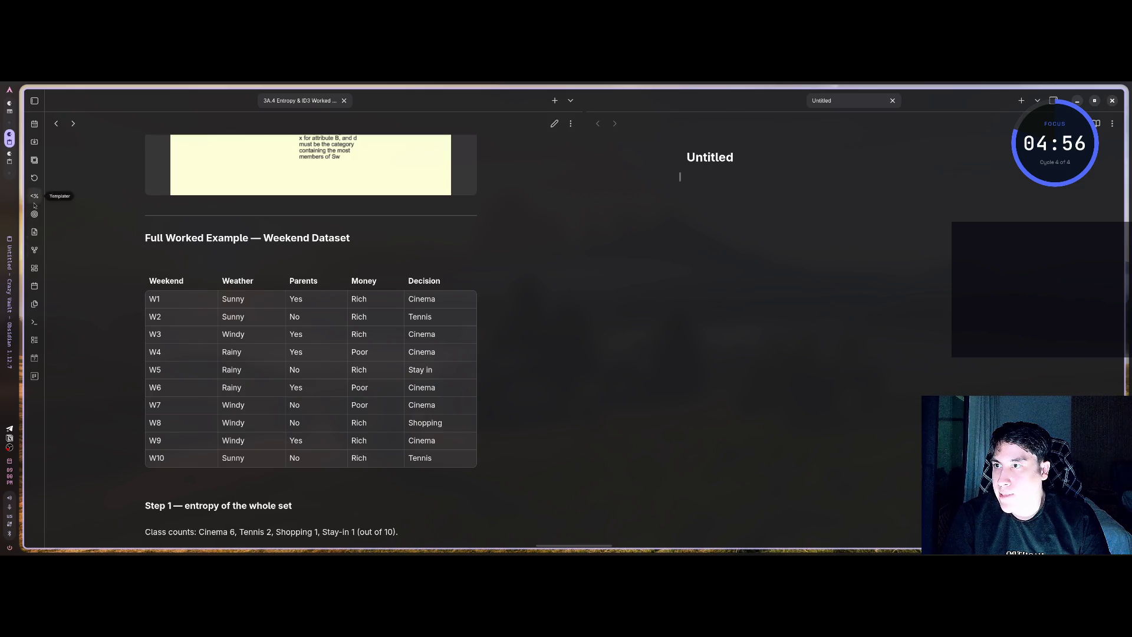
{"action": "left_click", "coordinate": [35, 101]}
{"action": "scroll", "coordinate": [120, 470], "scroll_direction": "down", "scroll_amount": 1}
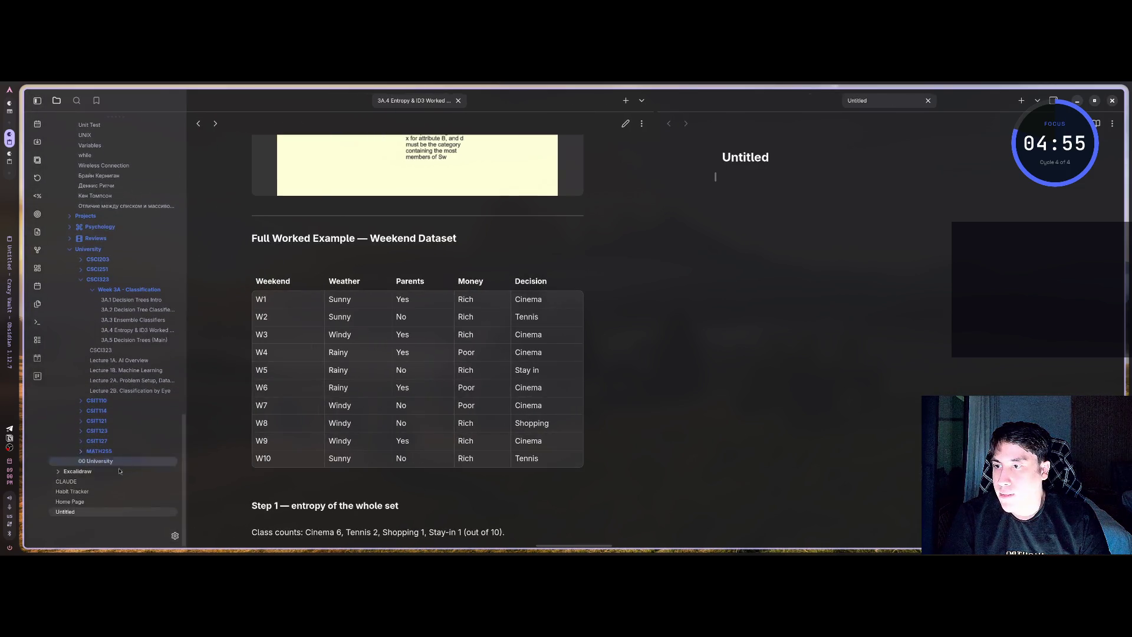
- Check the Excalidraw folder's options, then search community plugins for 'exca'
{"action": "left_click", "coordinate": [77, 471]}
{"action": "right_click", "coordinate": [79, 475]}
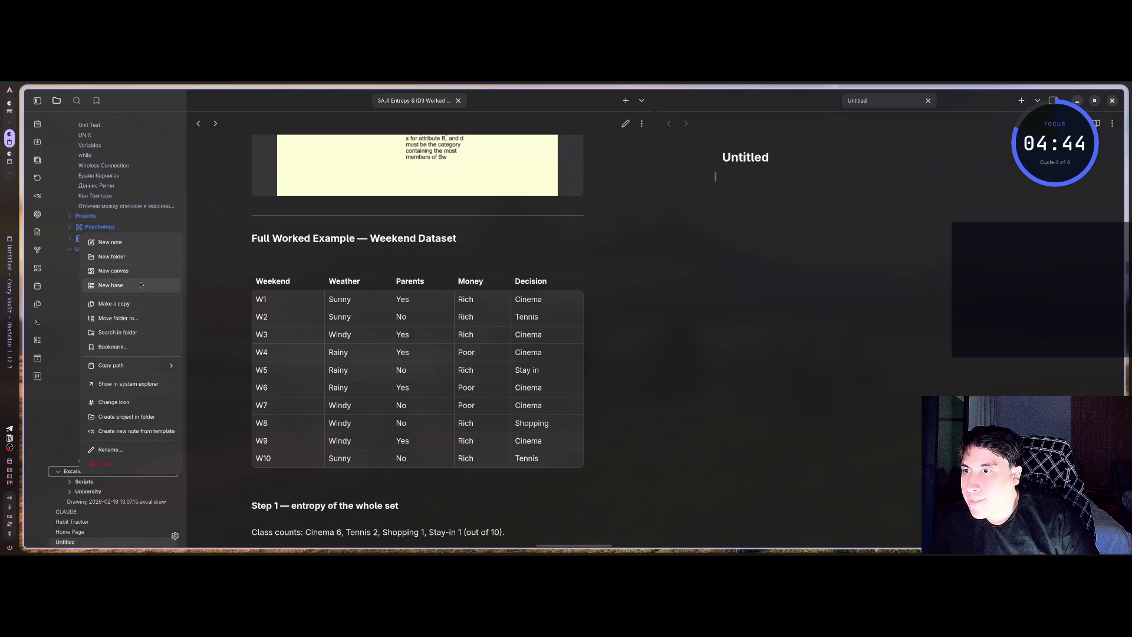
{"action": "mouse_move", "coordinate": [165, 372]}
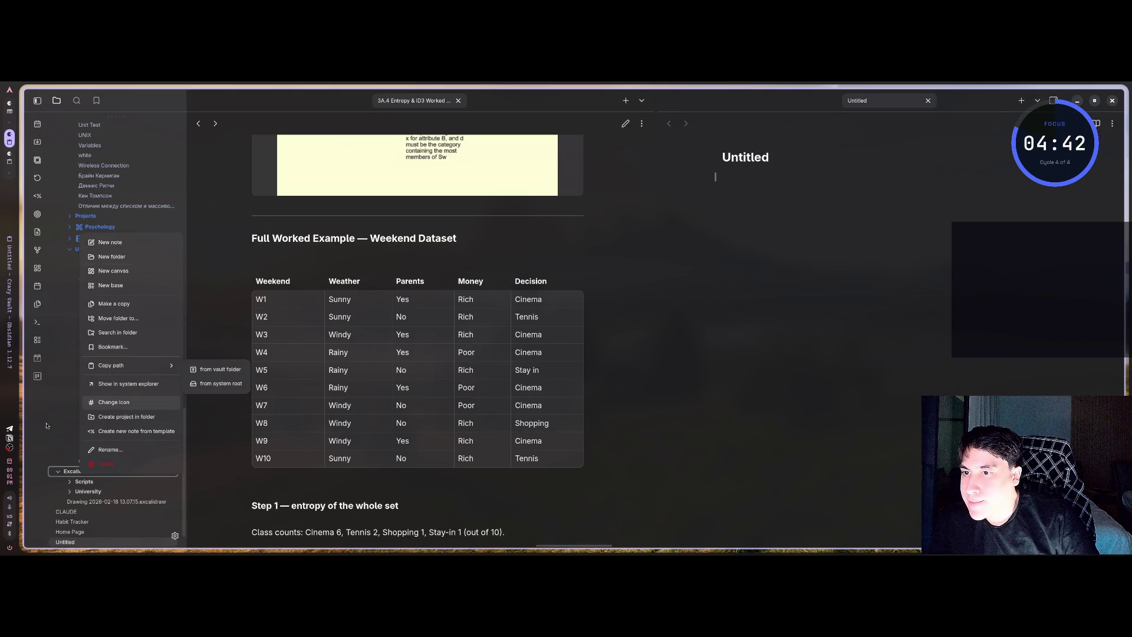
{"action": "left_click", "coordinate": [175, 536]}
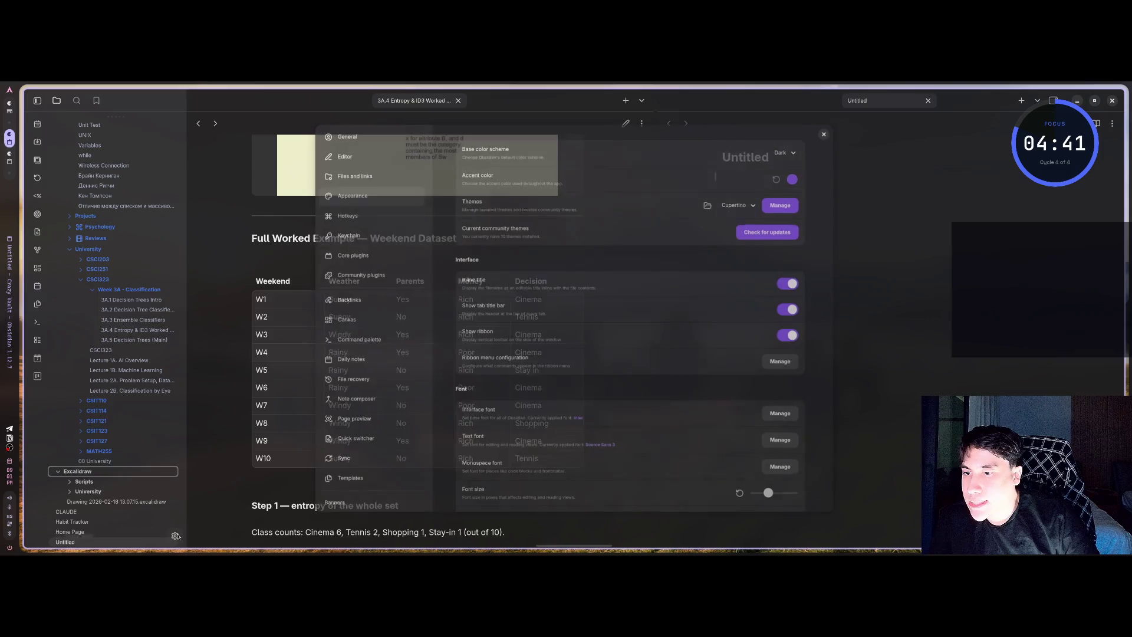
{"action": "left_click", "coordinate": [360, 275]}
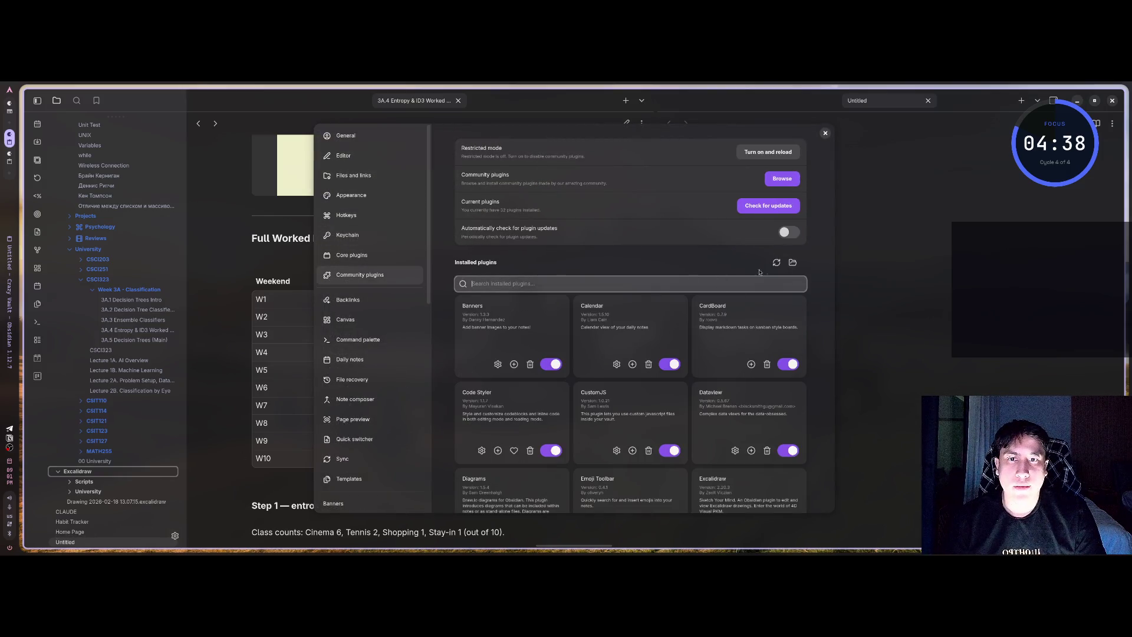
{"action": "left_click", "coordinate": [782, 178]}
{"action": "type", "text": "e"}
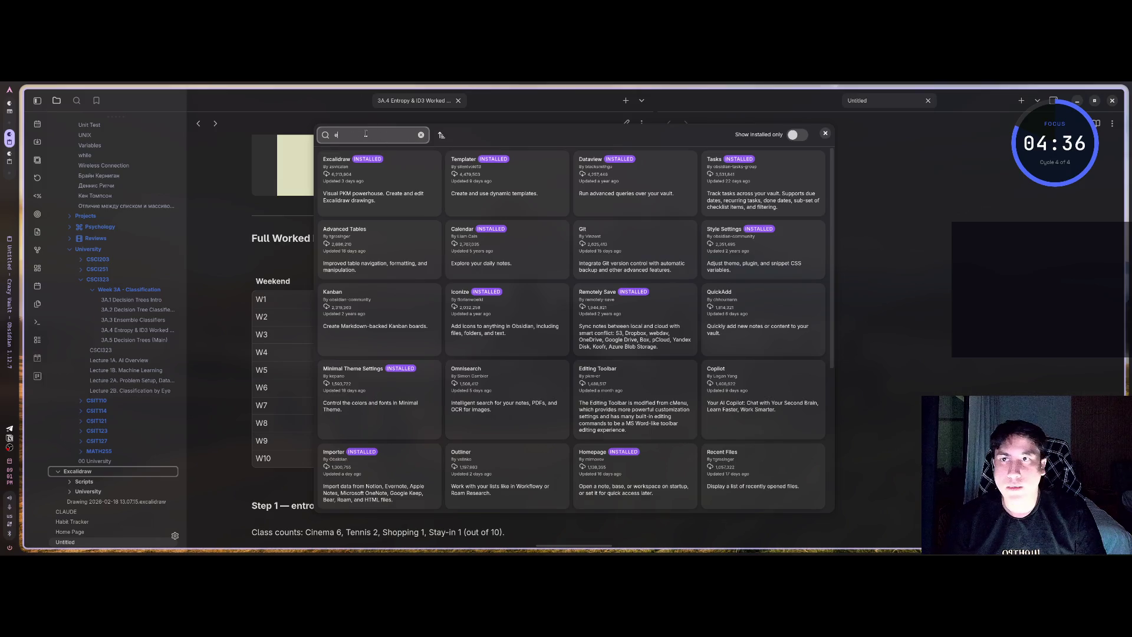
{"action": "type", "text": "xca"}
- Update and enable the Excalidraw plugin, close settings, and create a new drawing
{"action": "left_click", "coordinate": [401, 173]}
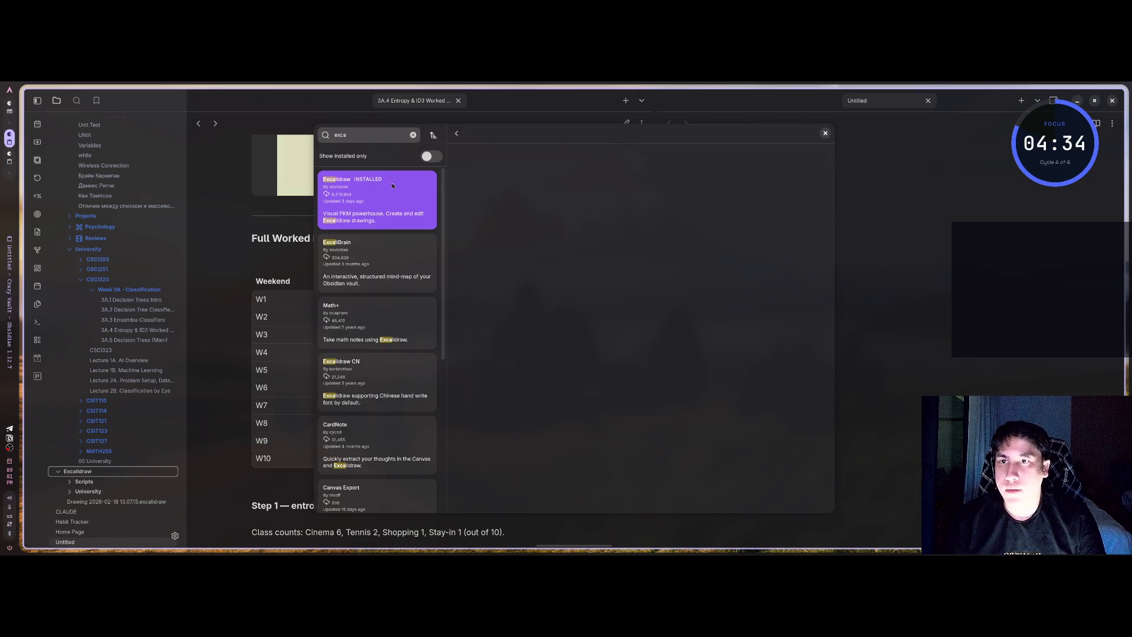
{"action": "left_click", "coordinate": [494, 245]}
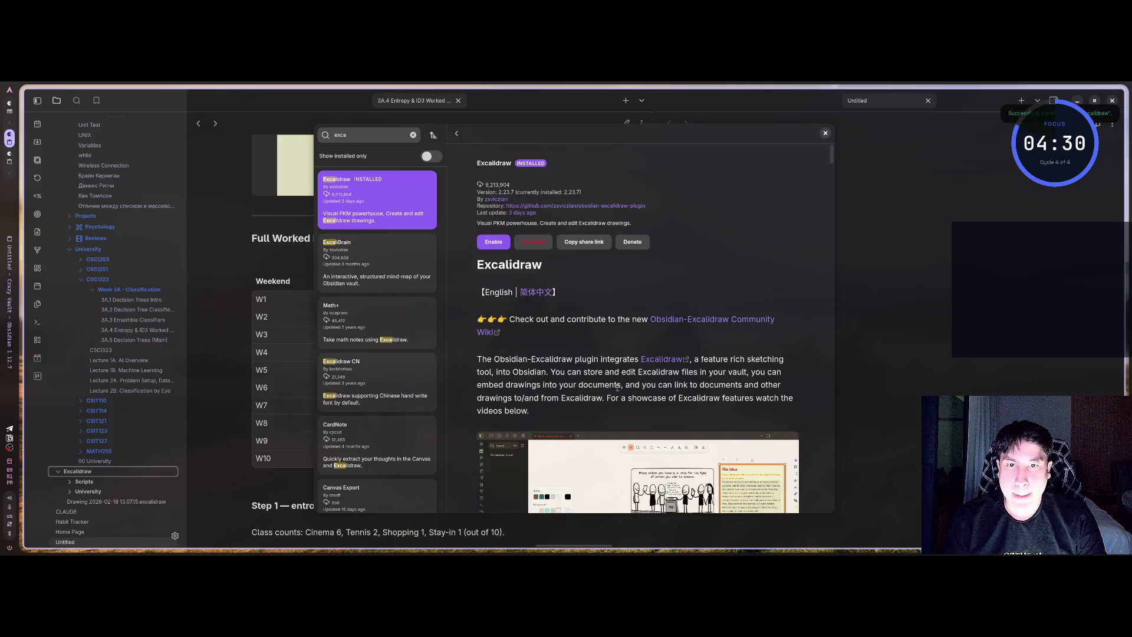
{"action": "left_click", "coordinate": [493, 241]}
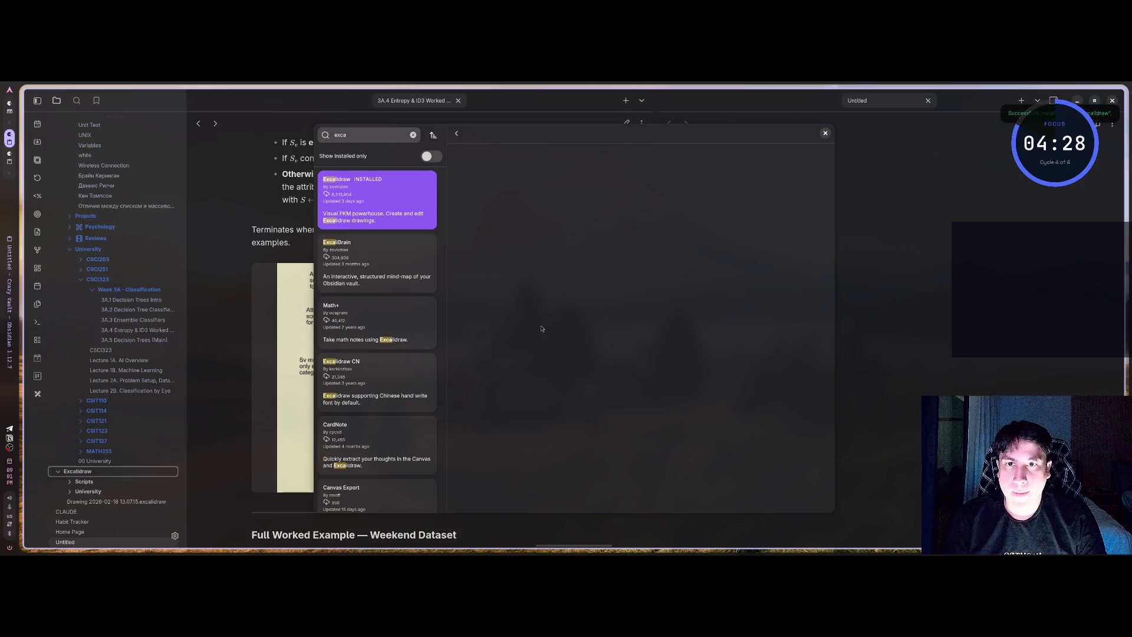
{"action": "left_click", "coordinate": [684, 143]}
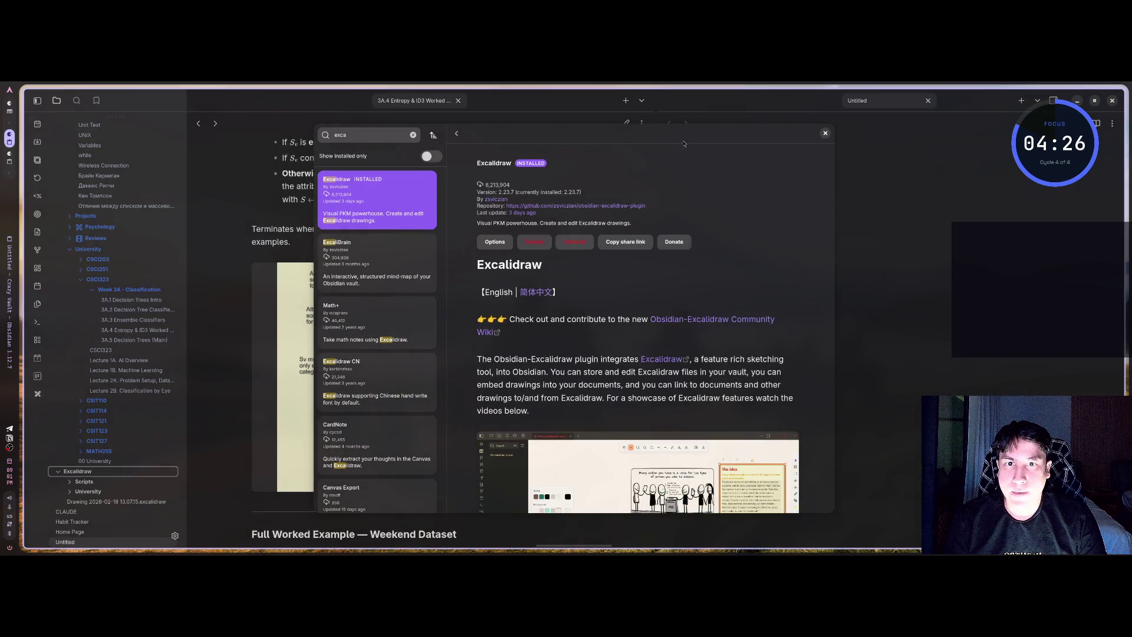
{"action": "left_click", "coordinate": [824, 134]}
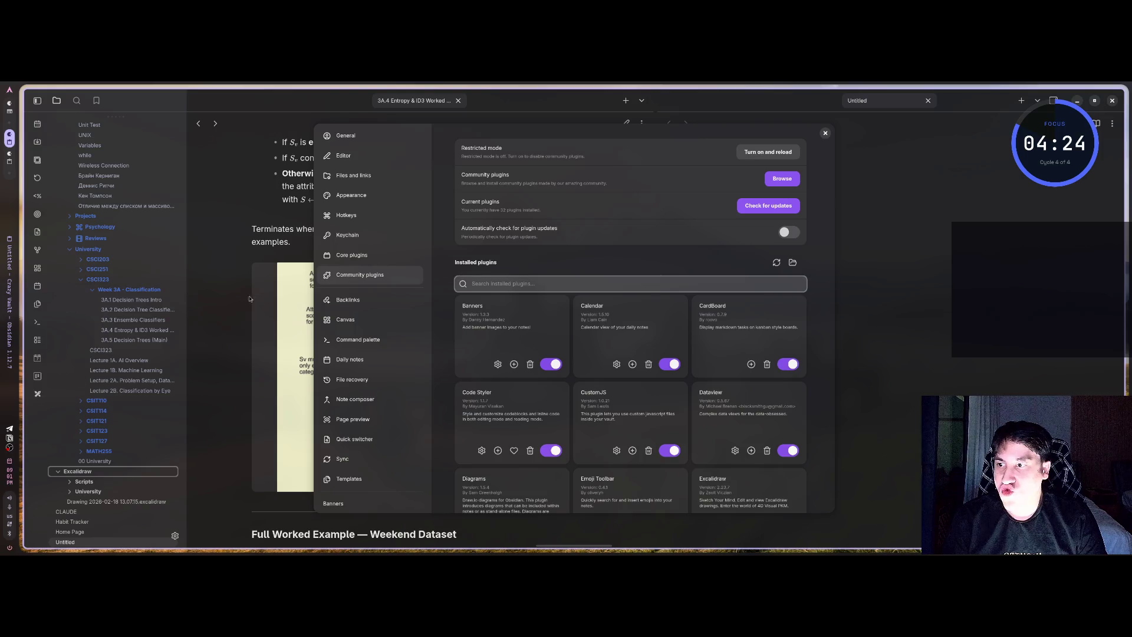
{"action": "key", "text": "Escape"}
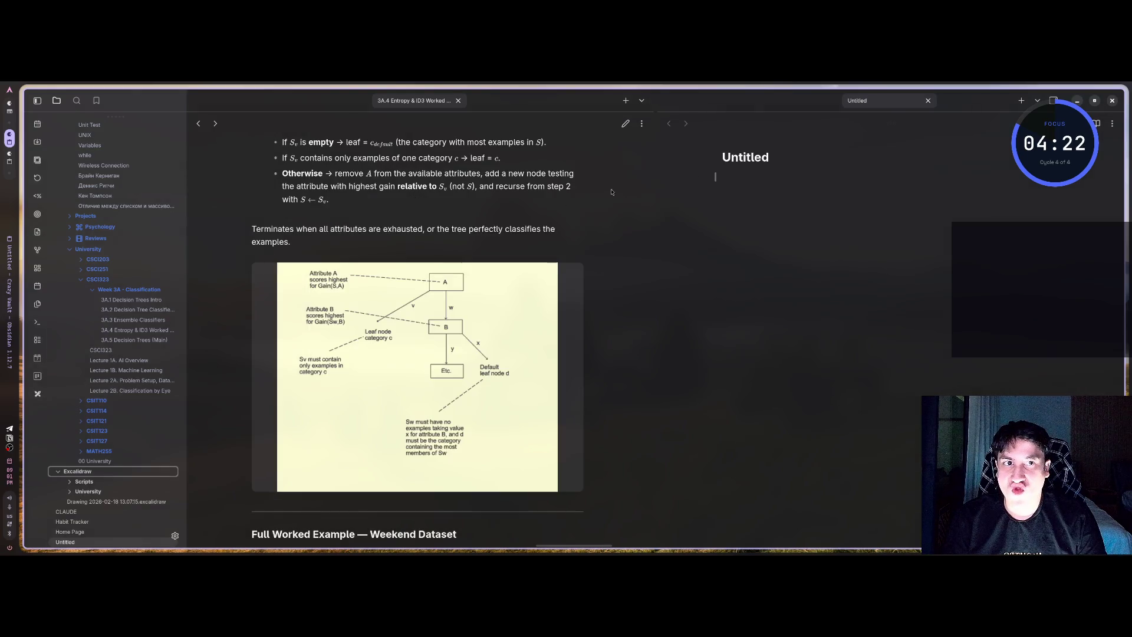
{"action": "left_click", "coordinate": [37, 393]}
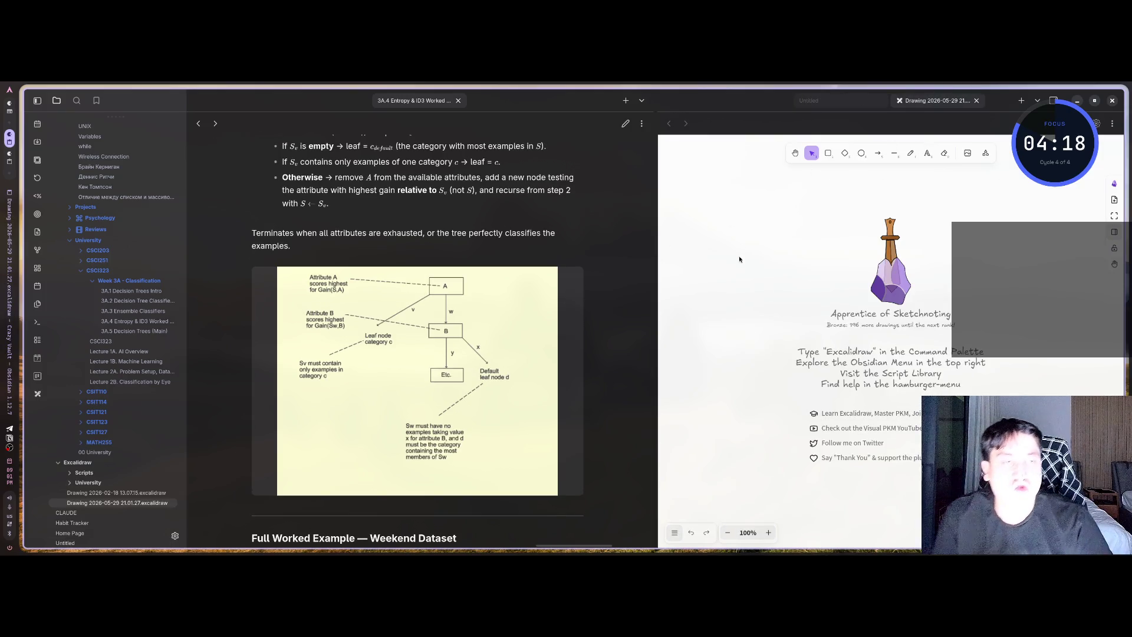
- Switch the new Excalidraw drawing's canvas to dark mode from its main menu
{"action": "scroll", "coordinate": [414, 350], "scroll_direction": "up", "scroll_amount": 5}
{"action": "scroll", "coordinate": [414, 349], "scroll_direction": "down", "scroll_amount": 10}
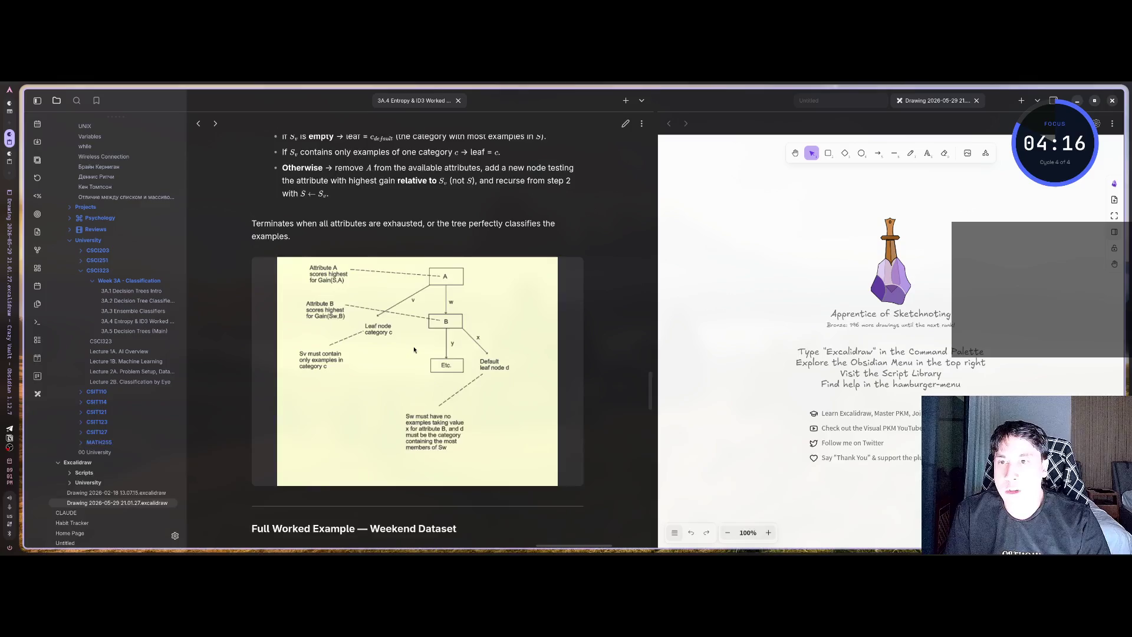
{"action": "scroll", "coordinate": [415, 349], "scroll_direction": "down", "scroll_amount": 4}
{"action": "scroll", "coordinate": [415, 349], "scroll_direction": "up", "scroll_amount": 3}
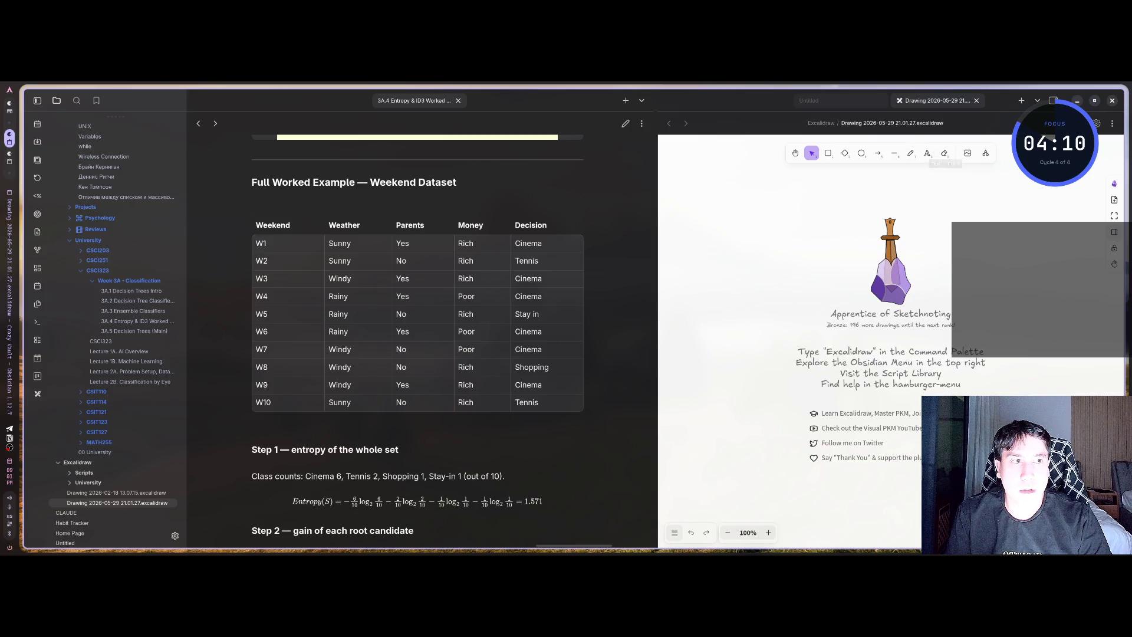
{"action": "left_click", "coordinate": [1098, 125]}
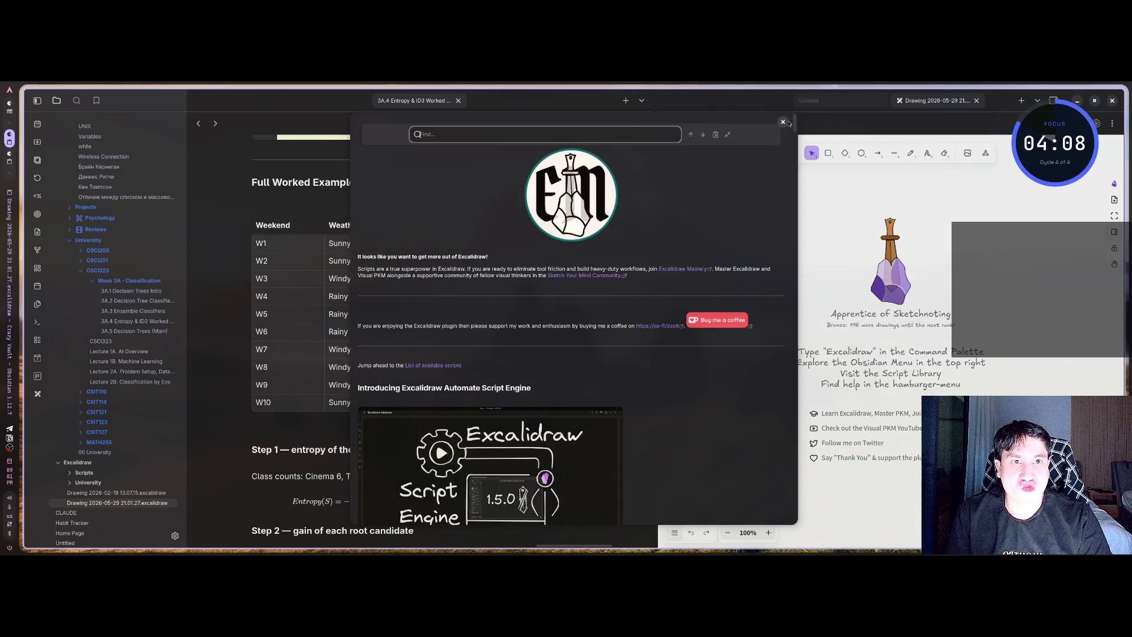
{"action": "left_click", "coordinate": [783, 122]}
{"action": "left_click", "coordinate": [675, 532]}
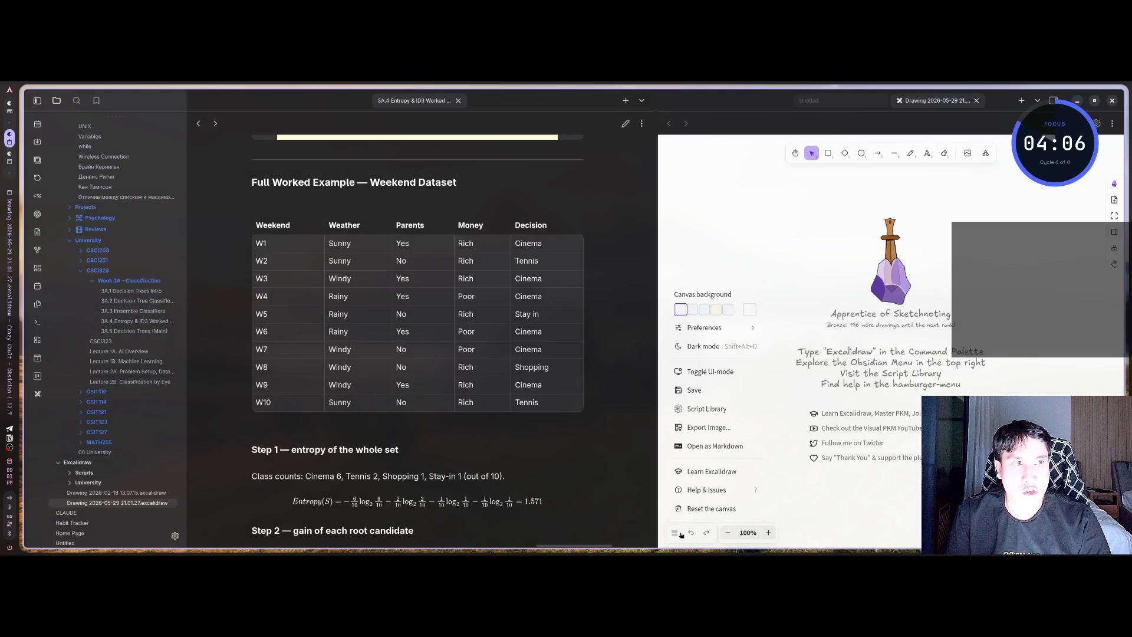
{"action": "left_click", "coordinate": [705, 346]}
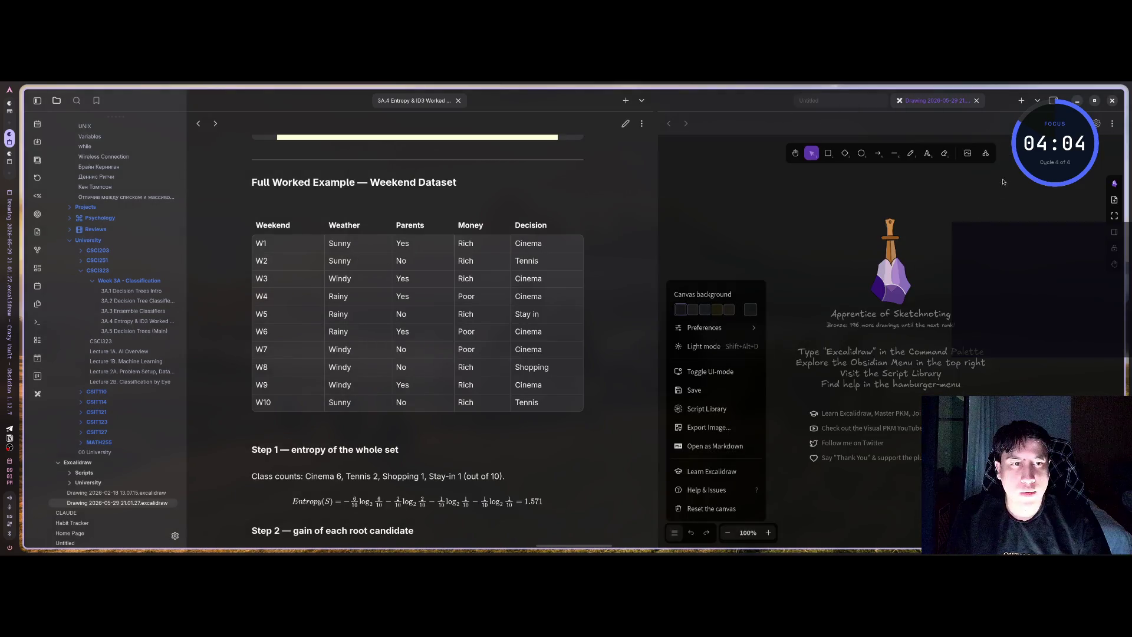
{"action": "left_click", "coordinate": [675, 532]}
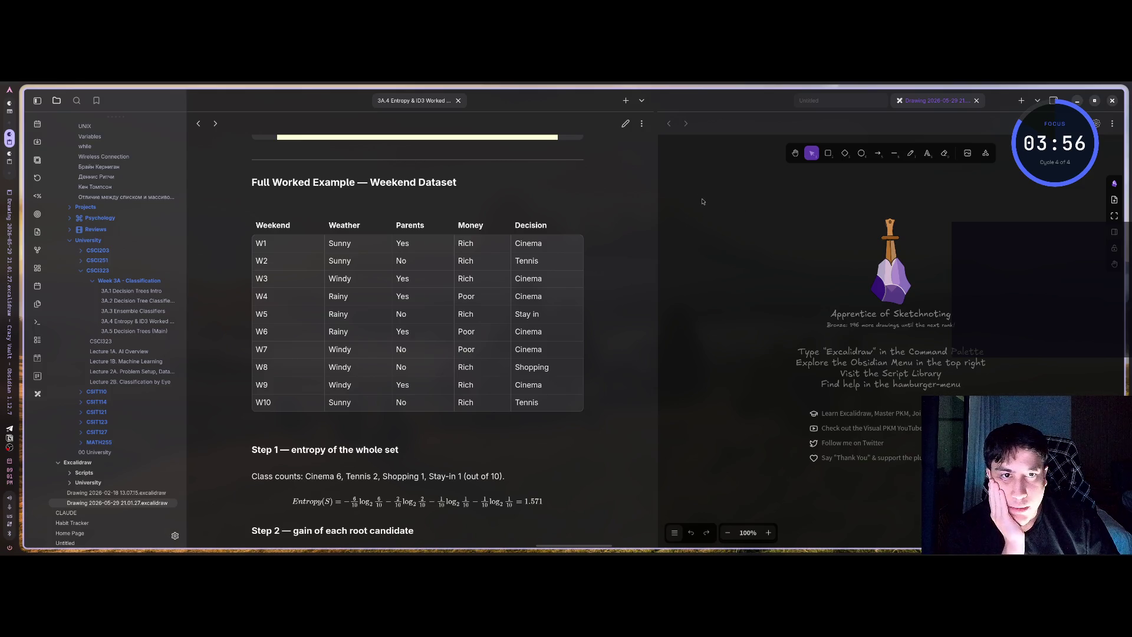
- Sketch a freehand epsilon near the canvas top-left using a medium stroke width
{"action": "left_click", "coordinate": [910, 152]}
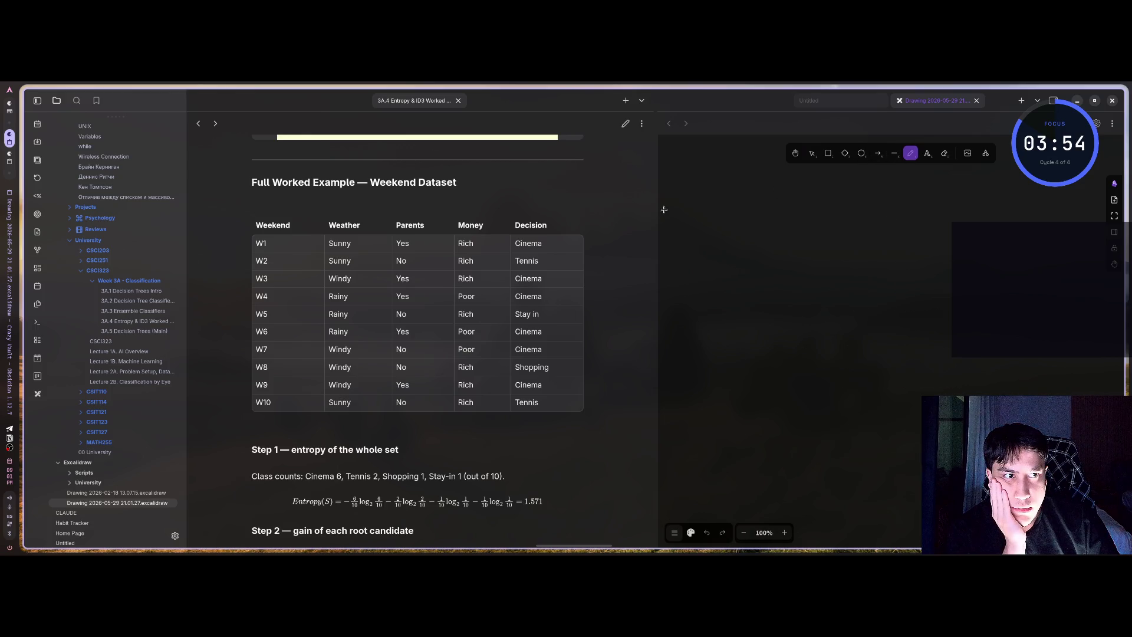
{"action": "left_click_drag", "start_coordinate": [689, 202], "coordinate": [678, 203]}
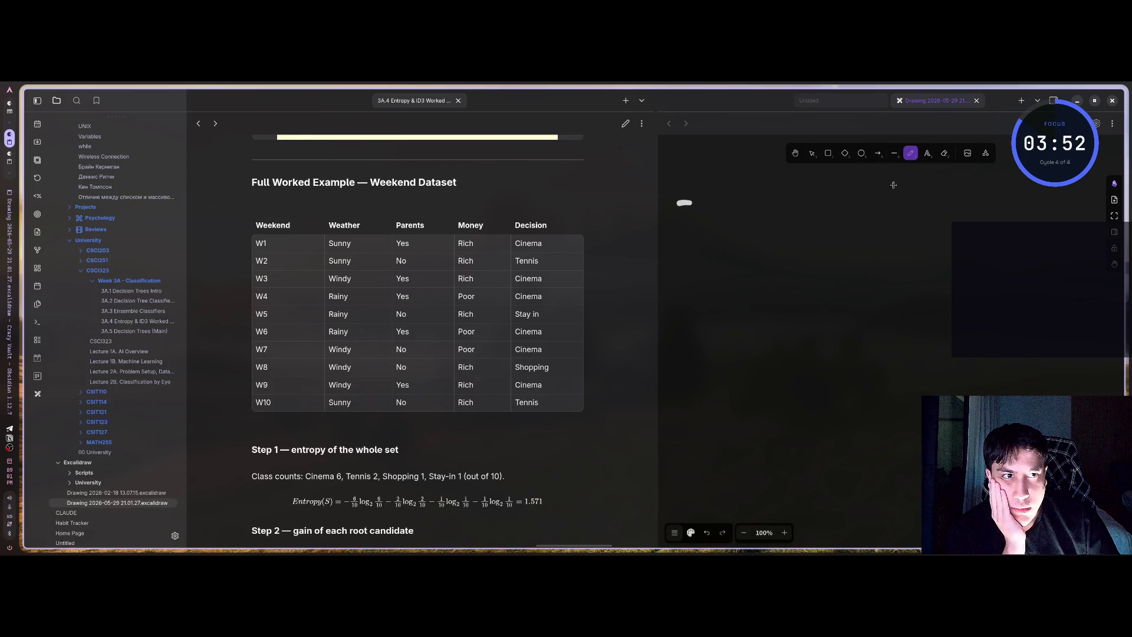
{"action": "left_click", "coordinate": [706, 532]}
{"action": "left_click", "coordinate": [690, 532]}
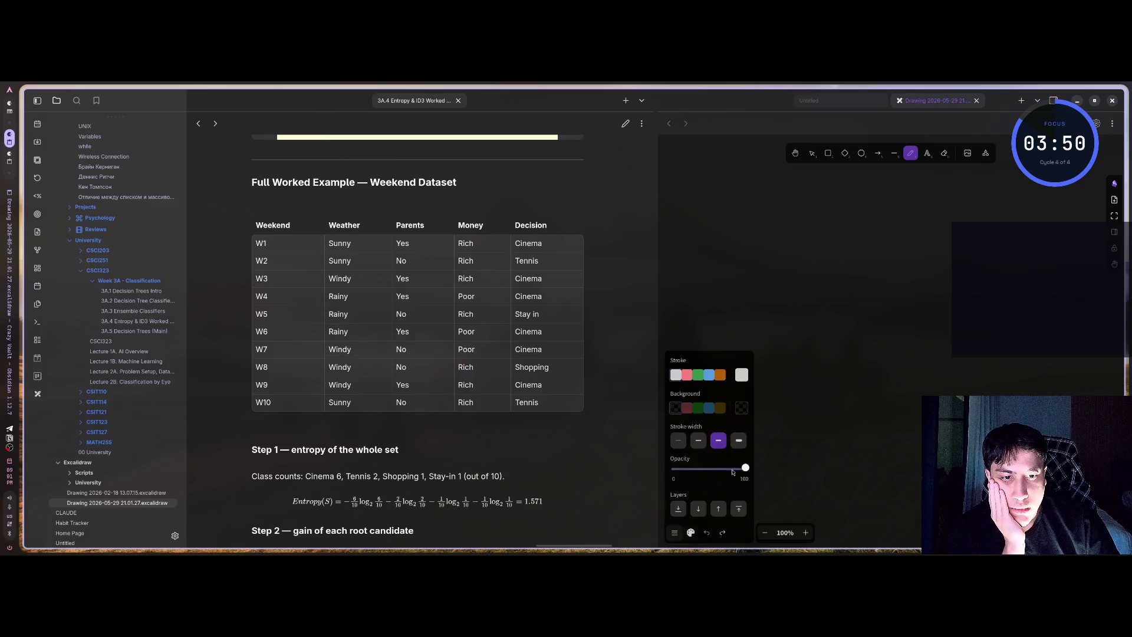
{"action": "left_click", "coordinate": [698, 440]}
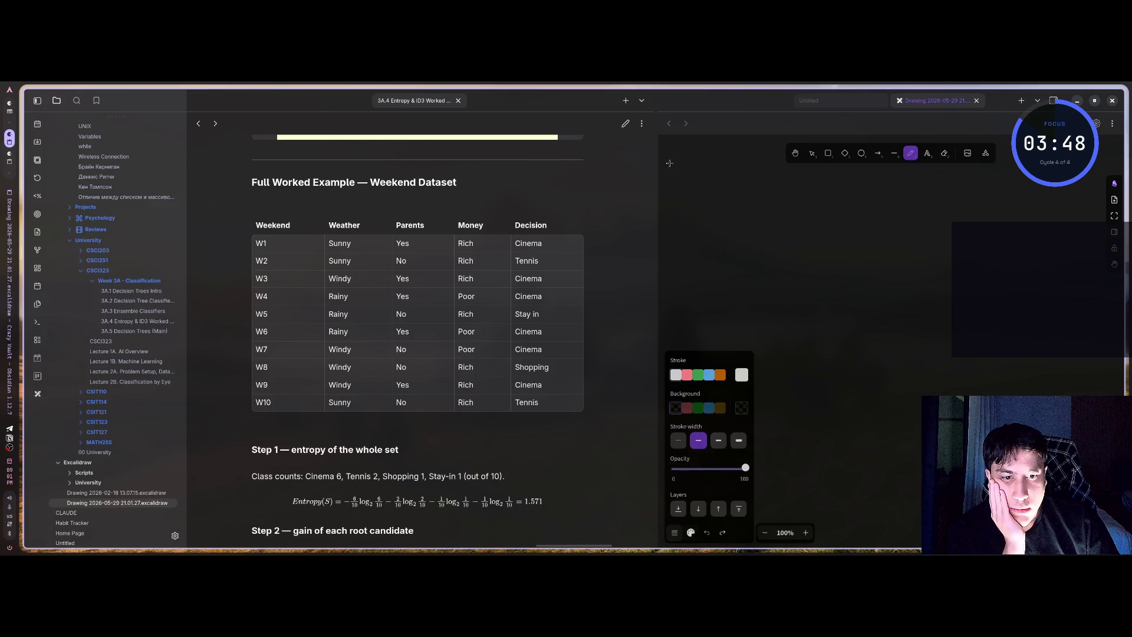
{"action": "mouse_move", "coordinate": [685, 181]}
{"action": "left_mouse_down"}
{"action": "mouse_move", "coordinate": [679, 201]}
{"action": "mouse_move", "coordinate": [712, 199]}
{"action": "left_mouse_up"}
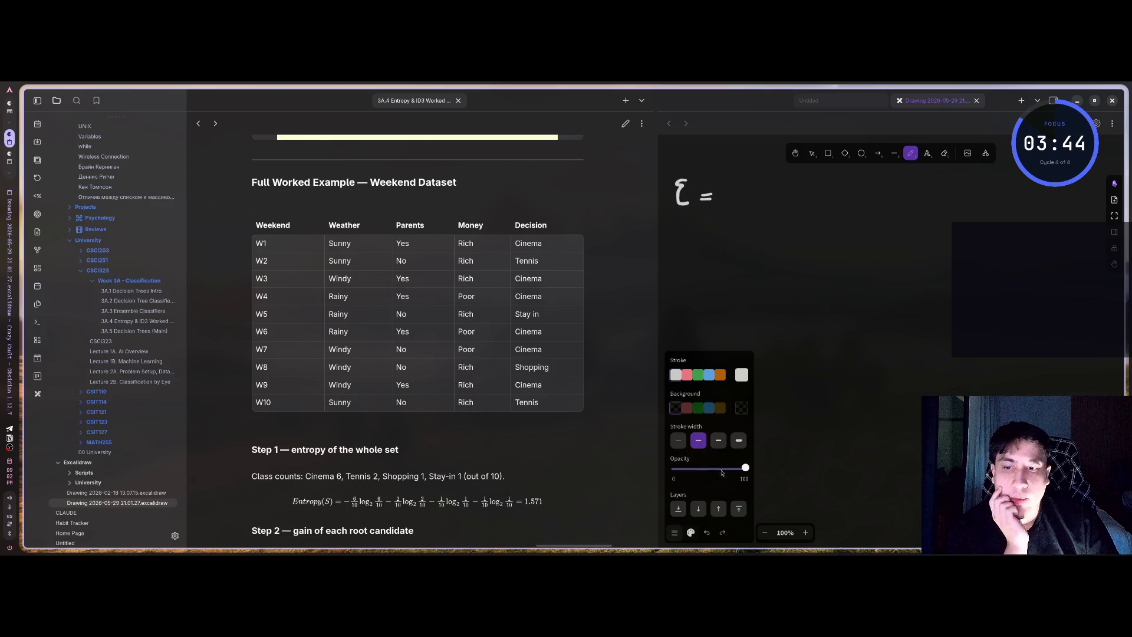
- Undo the handwritten epsilon and equals-sign strokes
{"action": "left_click", "coordinate": [675, 533]}
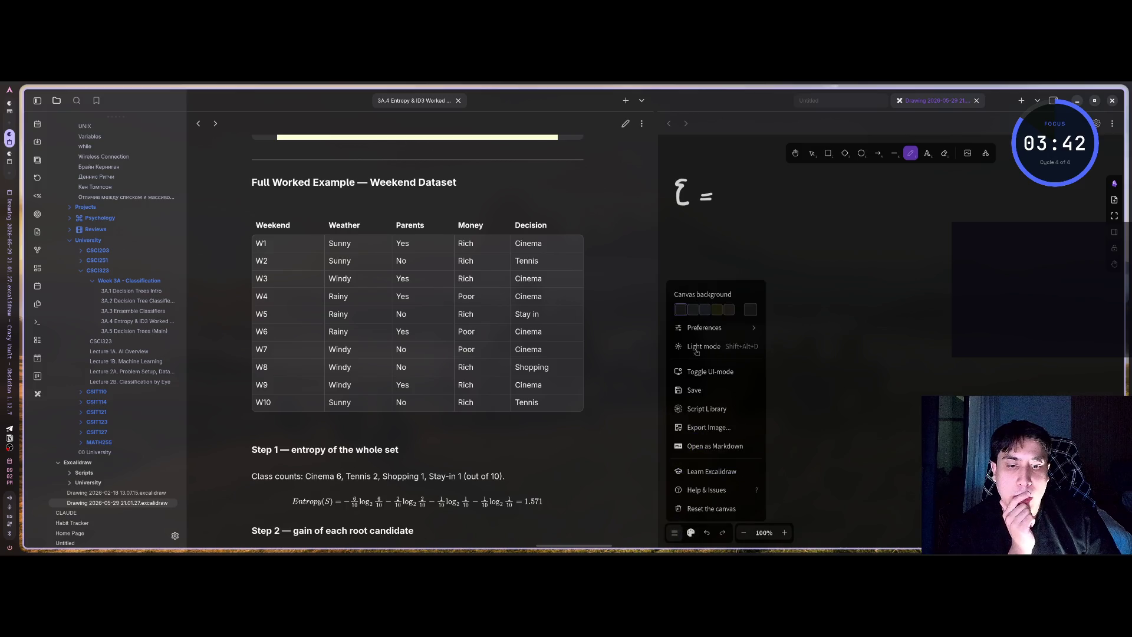
{"action": "left_click", "coordinate": [674, 533]}
{"action": "scroll", "coordinate": [725, 366], "scroll_direction": "up", "scroll_amount": 3}
{"action": "scroll", "coordinate": [718, 343], "scroll_direction": "down", "scroll_amount": 2}
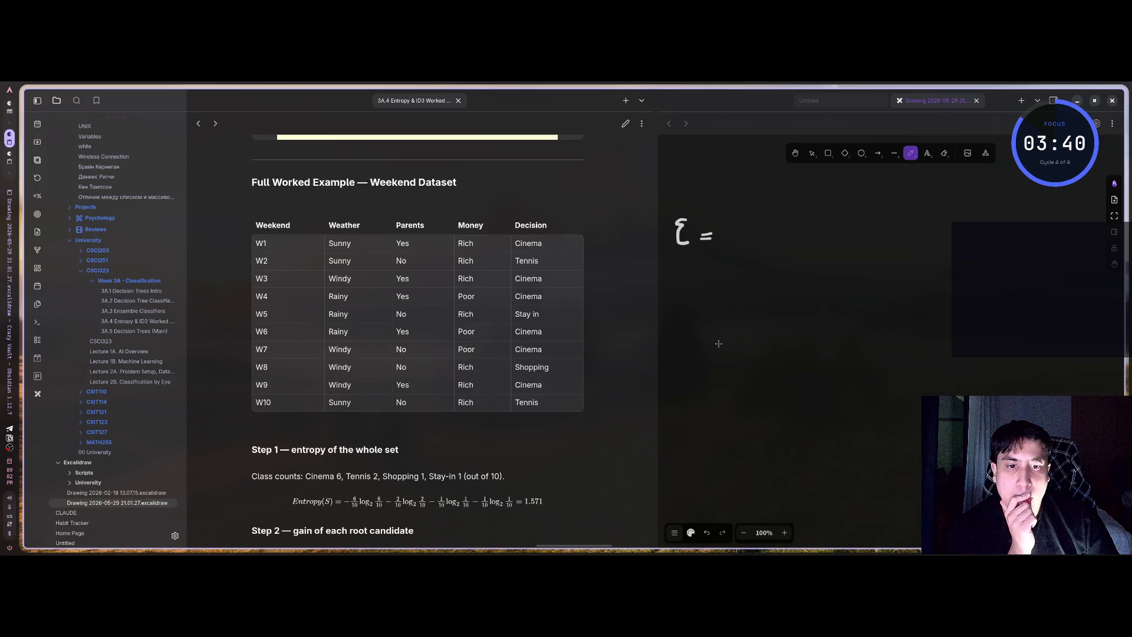
{"action": "scroll", "coordinate": [633, 359], "scroll_direction": "up", "scroll_amount": 3}
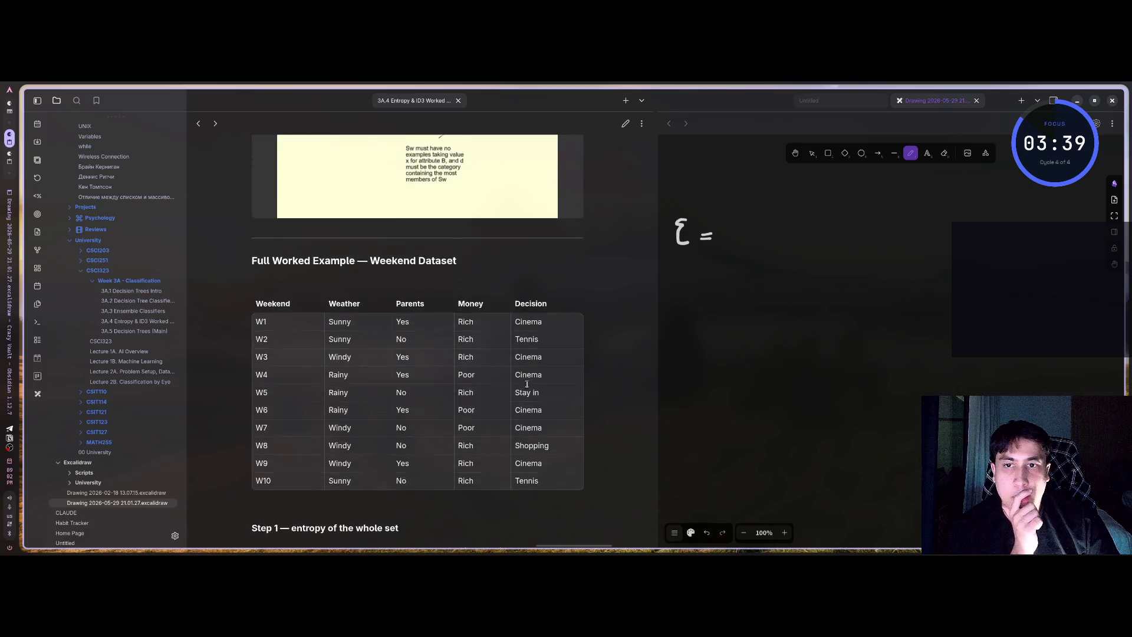
{"action": "left_click", "coordinate": [708, 534]}
{"action": "left_click", "coordinate": [710, 536]}
{"action": "left_click", "coordinate": [711, 537]}
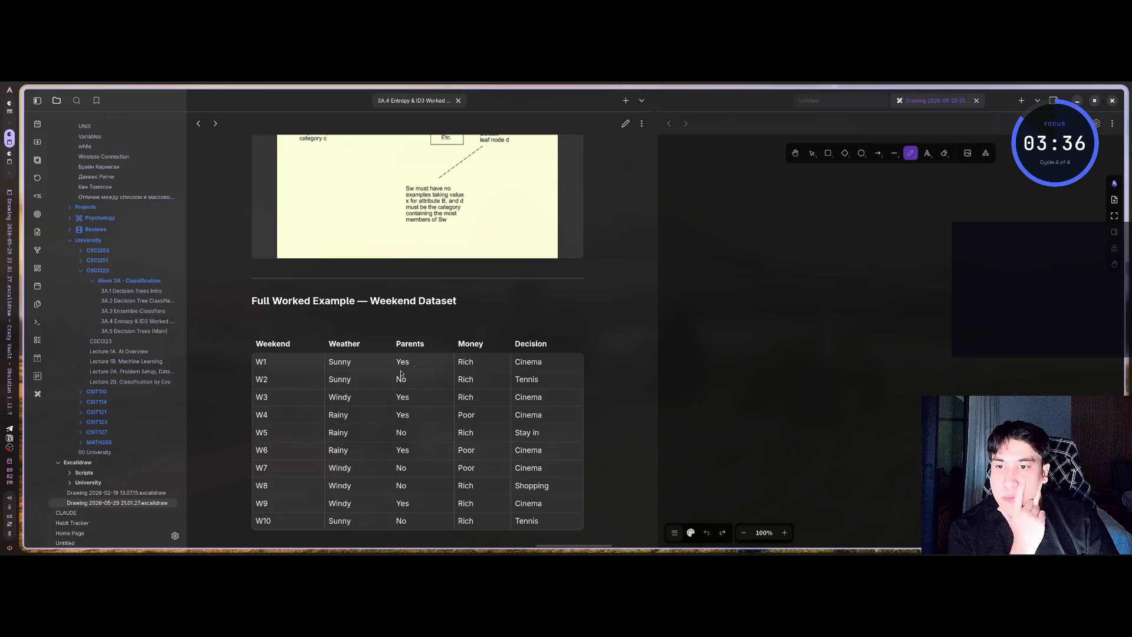
- Redraw ε = freehand near the top-left, then undo it
{"action": "left_click_drag", "start_coordinate": [683, 188], "coordinate": [687, 210]}
{"action": "left_click_drag", "start_coordinate": [699, 197], "coordinate": [707, 197]}
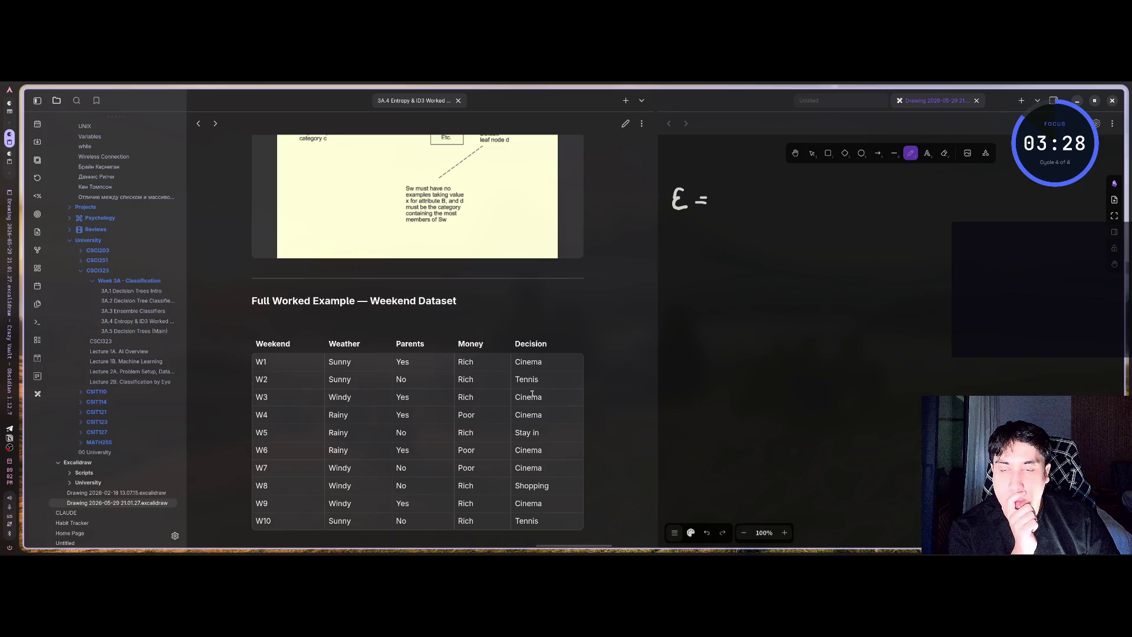
{"action": "scroll", "coordinate": [532, 393], "scroll_direction": "down", "scroll_amount": 2}
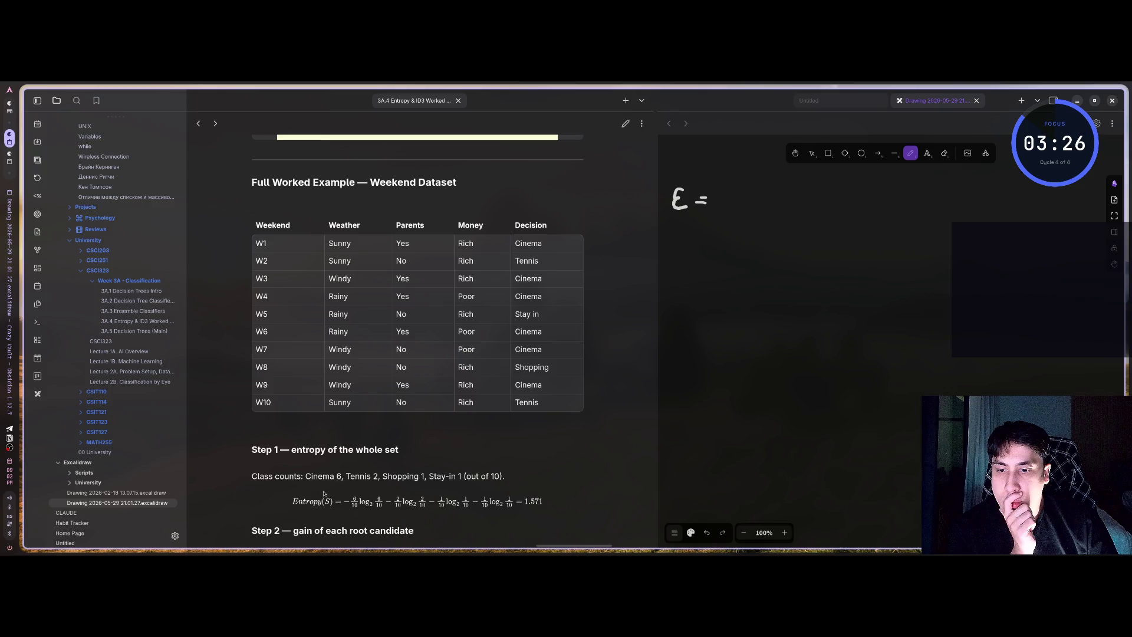
{"action": "scroll", "coordinate": [400, 480], "scroll_direction": "up", "scroll_amount": 2}
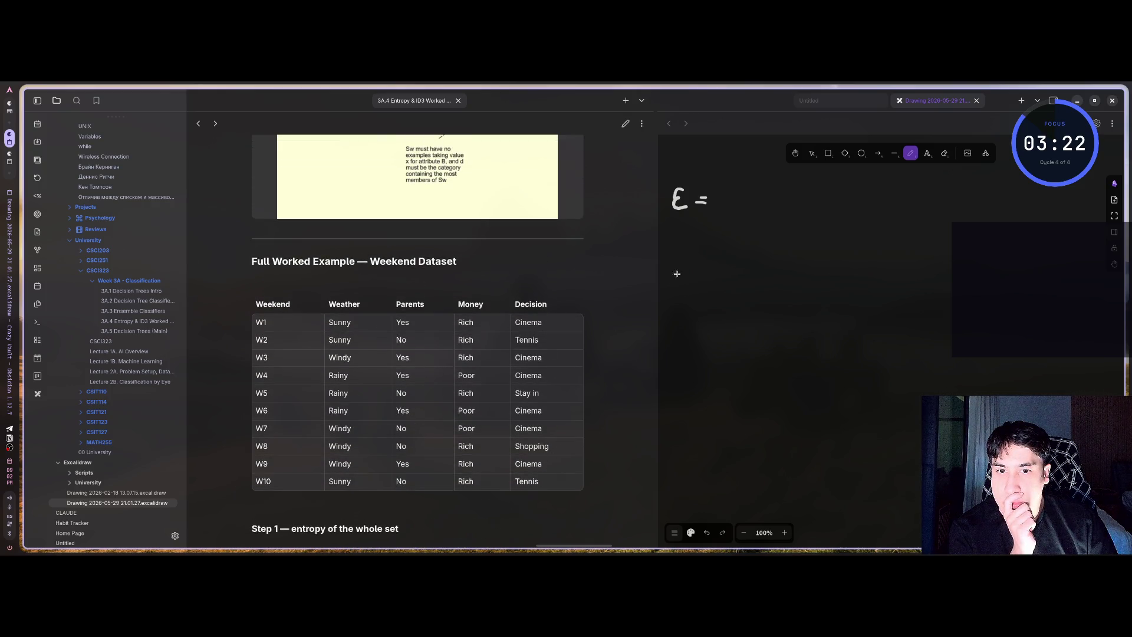
{"action": "left_click", "coordinate": [707, 532]}
{"action": "left_click", "coordinate": [706, 532]}
- Undo a handwritten 'Cine' and start a typed text box at the canvas top-left
{"action": "left_click", "coordinate": [706, 532]}
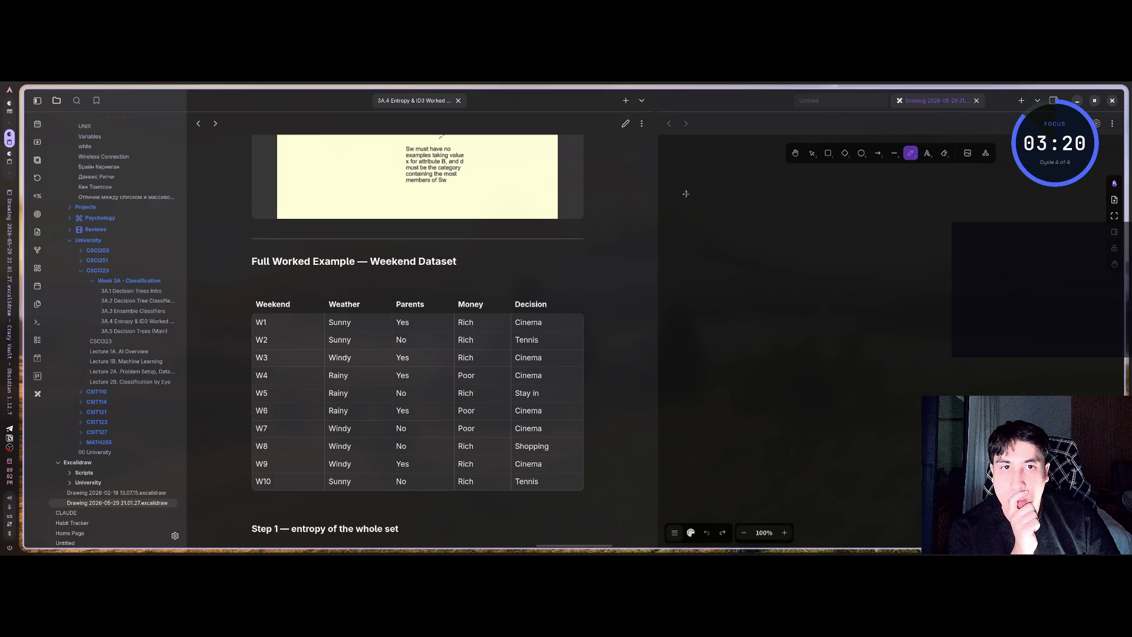
{"action": "mouse_move", "coordinate": [682, 185]}
{"action": "left_mouse_down"}
{"action": "mouse_move", "coordinate": [692, 200]}
{"action": "mouse_move", "coordinate": [720, 189]}
{"action": "left_mouse_up"}
{"action": "left_click", "coordinate": [706, 533]}
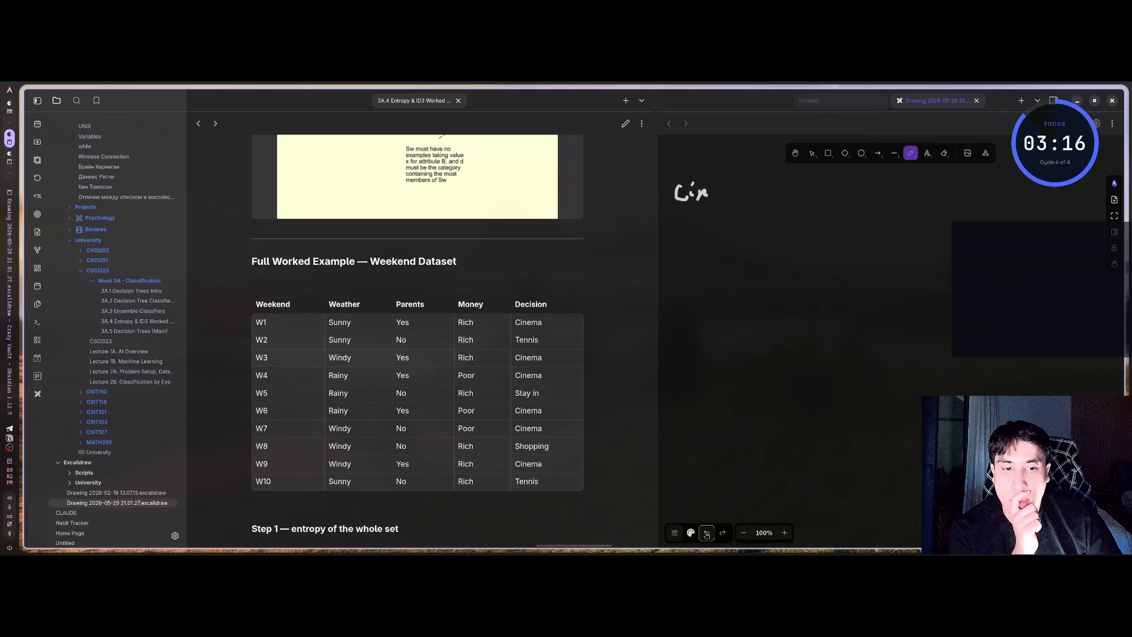
{"action": "left_click", "coordinate": [707, 532]}
{"action": "left_click", "coordinate": [706, 532]}
{"action": "left_click", "coordinate": [706, 532]}
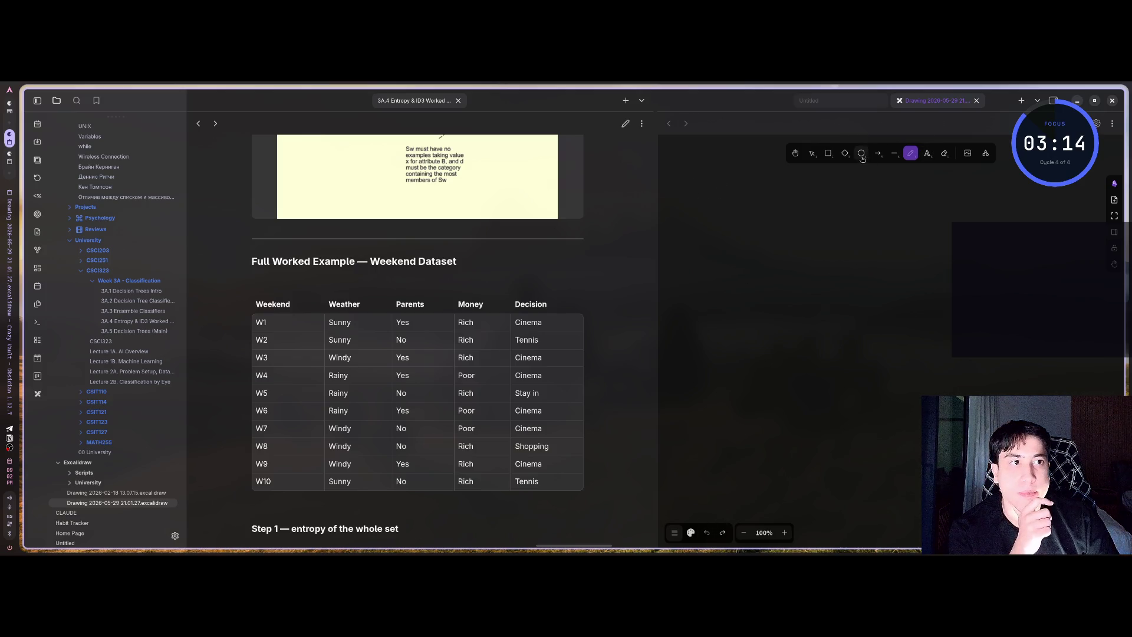
{"action": "left_click", "coordinate": [927, 152]}
{"action": "left_click", "coordinate": [680, 192]}
{"action": "type", "text": "c"}
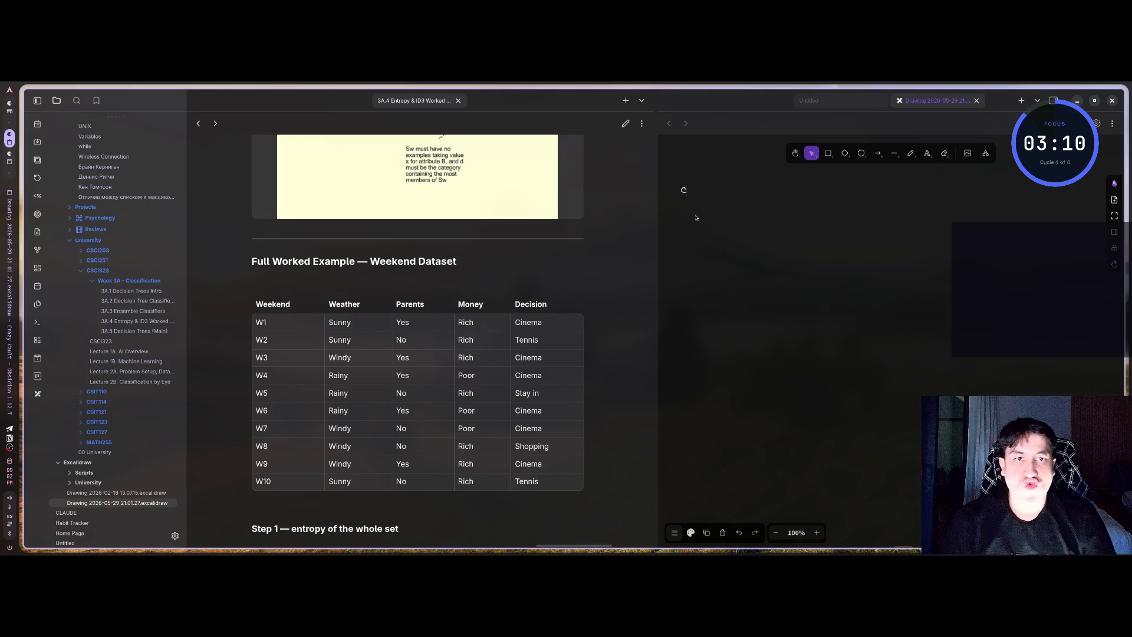
- Type 'Cinema = 6; Tennis = 2; Say in = 1; Shopping = 1', zooming the canvas in
{"action": "type", "text": "Cin"}
{"action": "scroll", "coordinate": [695, 218], "scroll_direction": "up", "scroll_amount": 5, "text": "ctrl"}
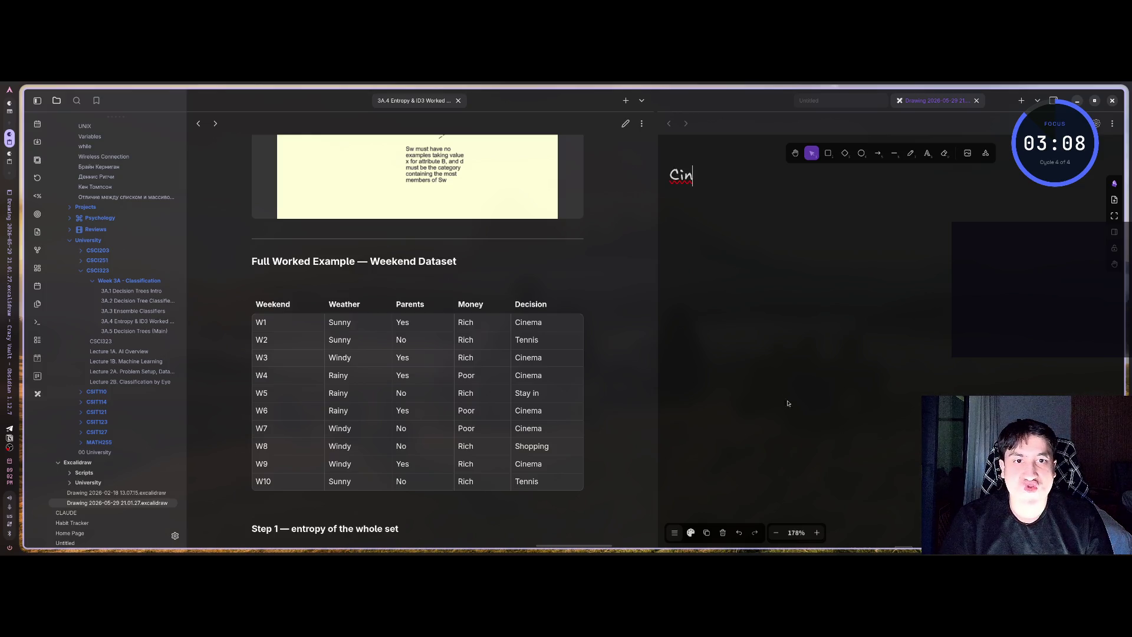
{"action": "scroll", "coordinate": [720, 278], "scroll_direction": "up", "scroll_amount": 2}
{"action": "type", "text": "ema -"}
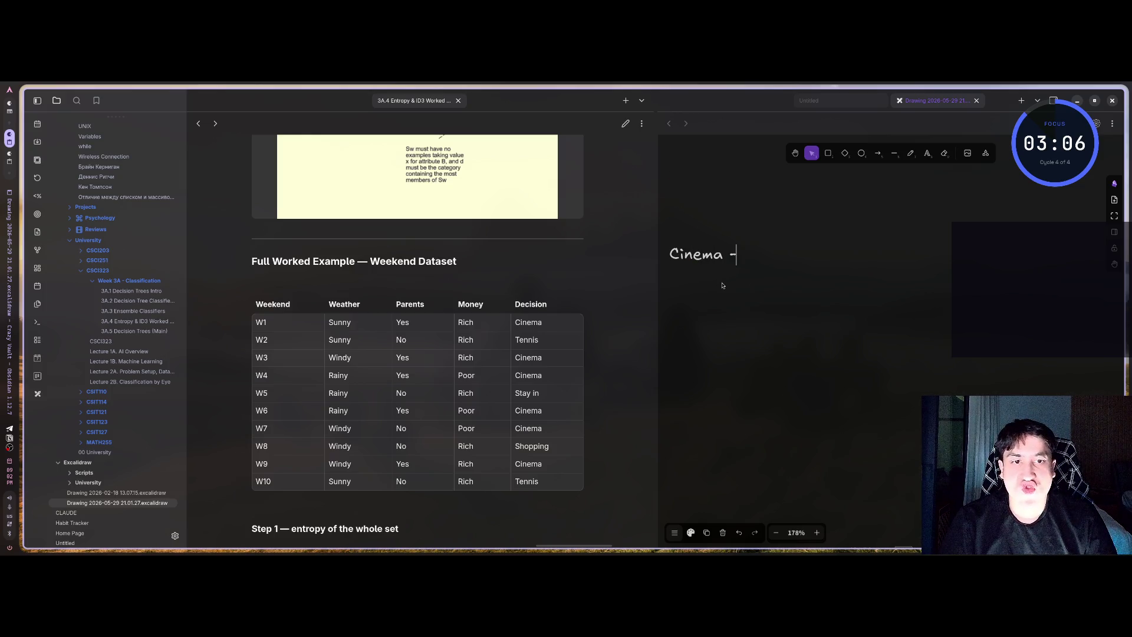
{"action": "key", "text": "BackSpace"}
{"action": "type", "text": "="}
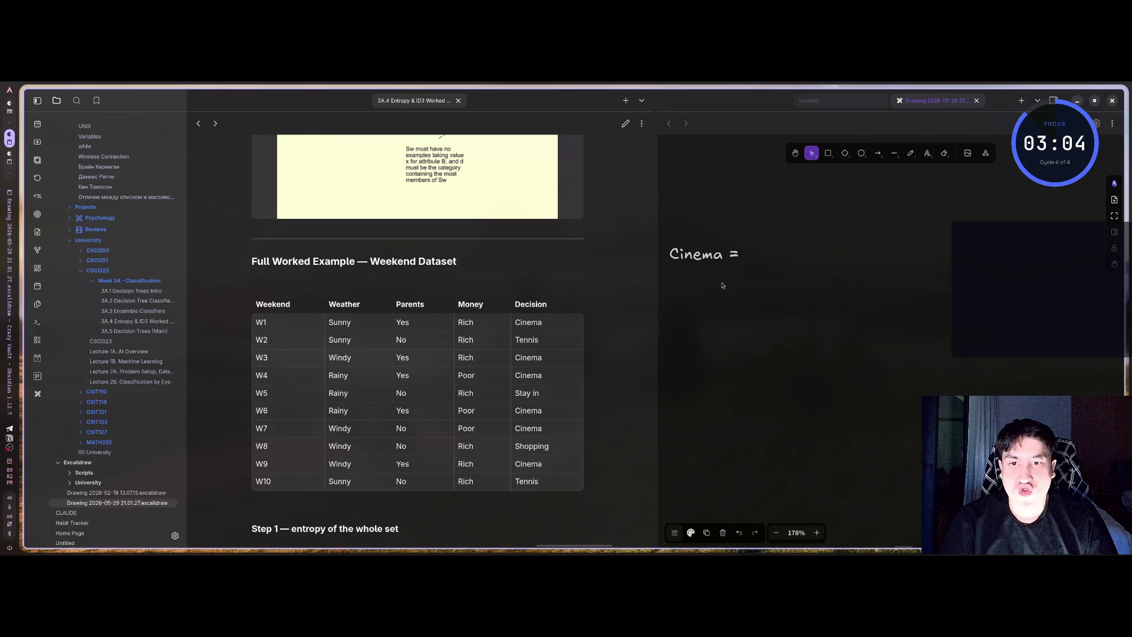
{"action": "type", "text": " 6;"}
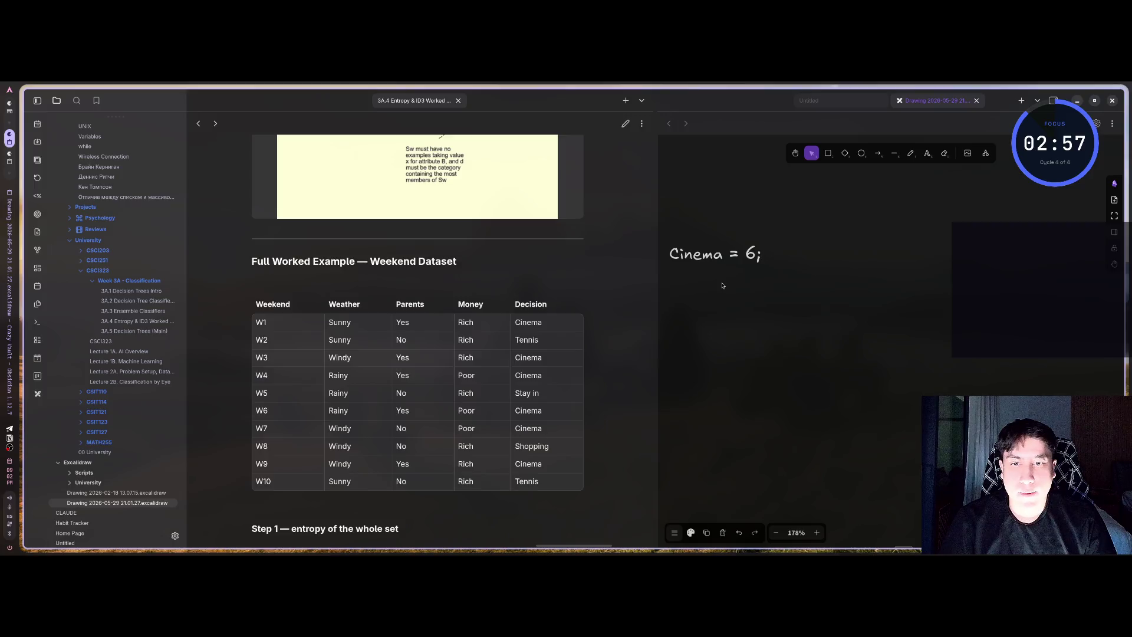
{"action": "type", "text": " Tennis ="}
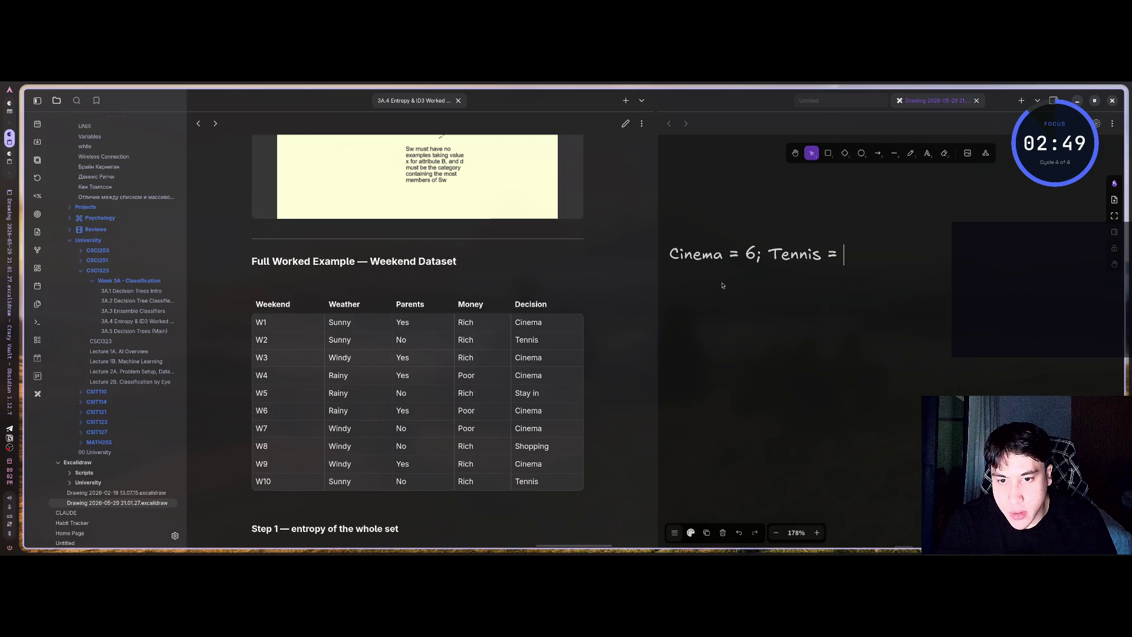
{"action": "type", "text": "2; "}
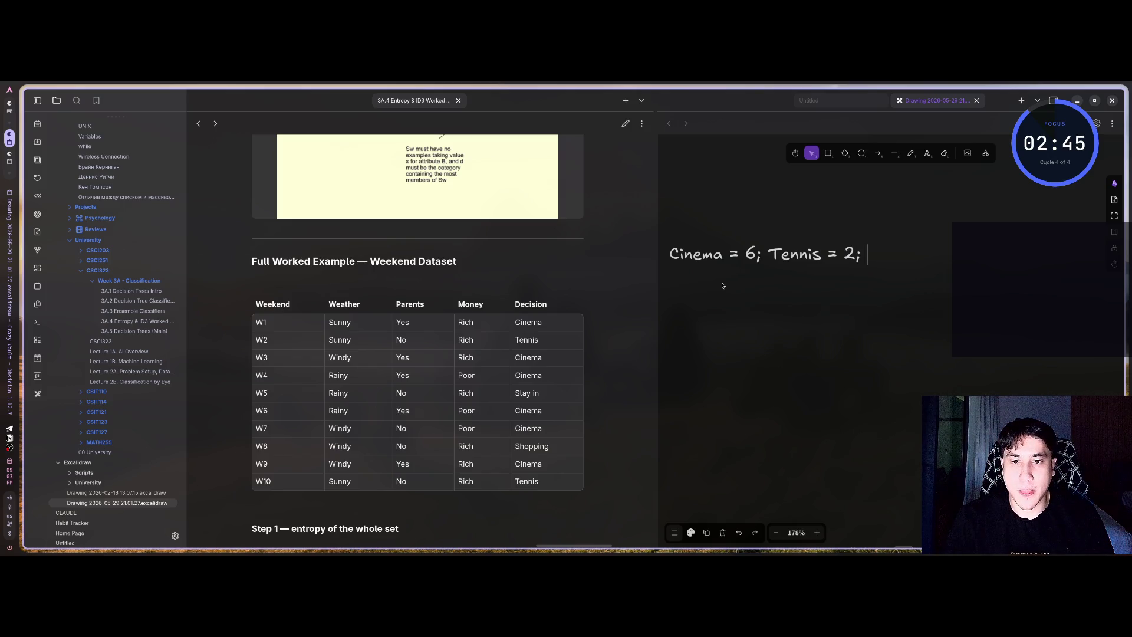
{"action": "type", "text": "Say "}
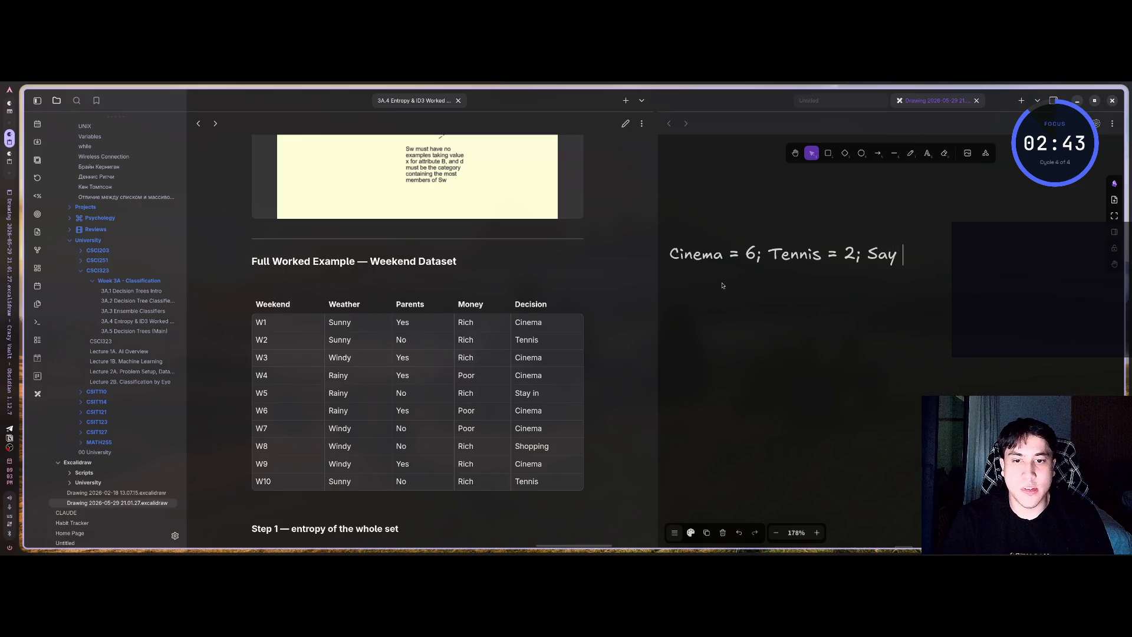
{"action": "type", "text": "in ="}
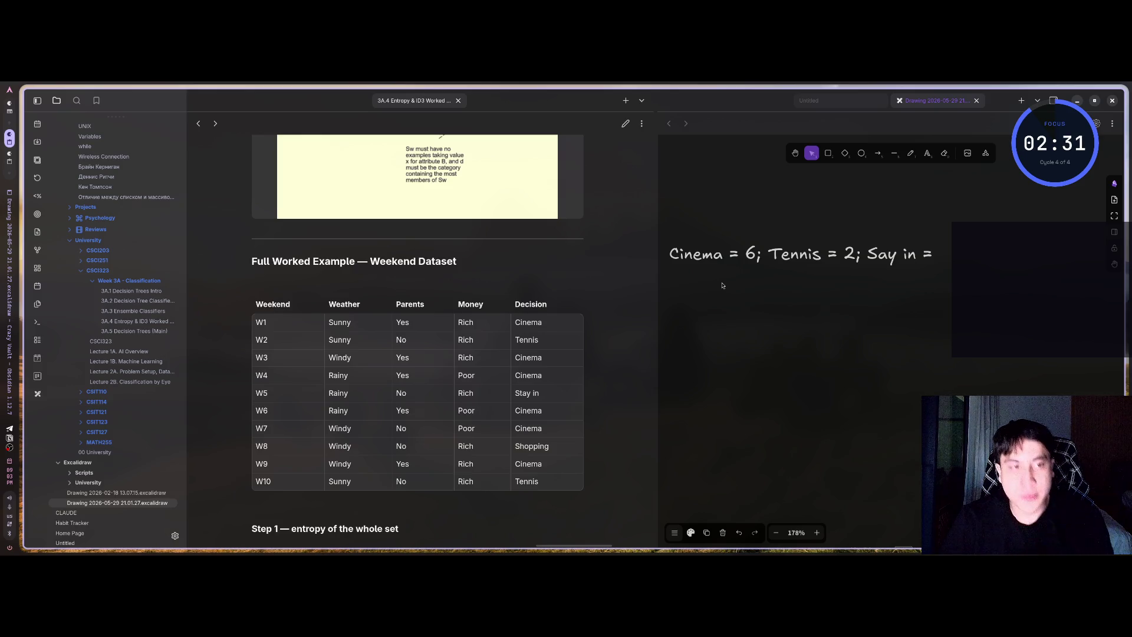
{"action": "type", "text": "1; Shopping "}
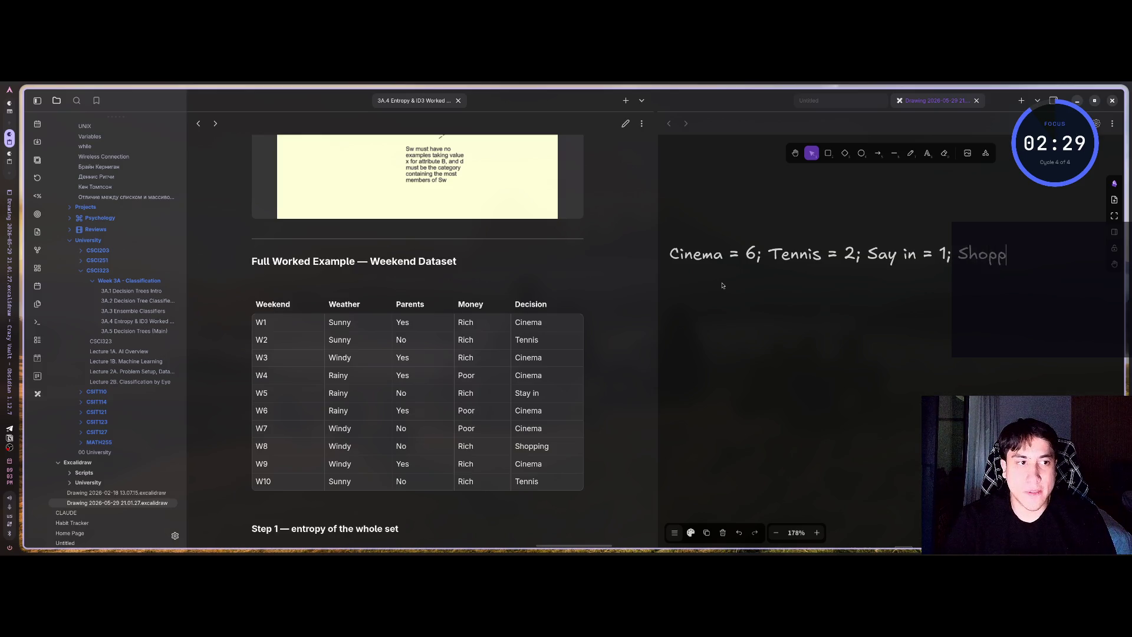
{"action": "type", "text": "= "}
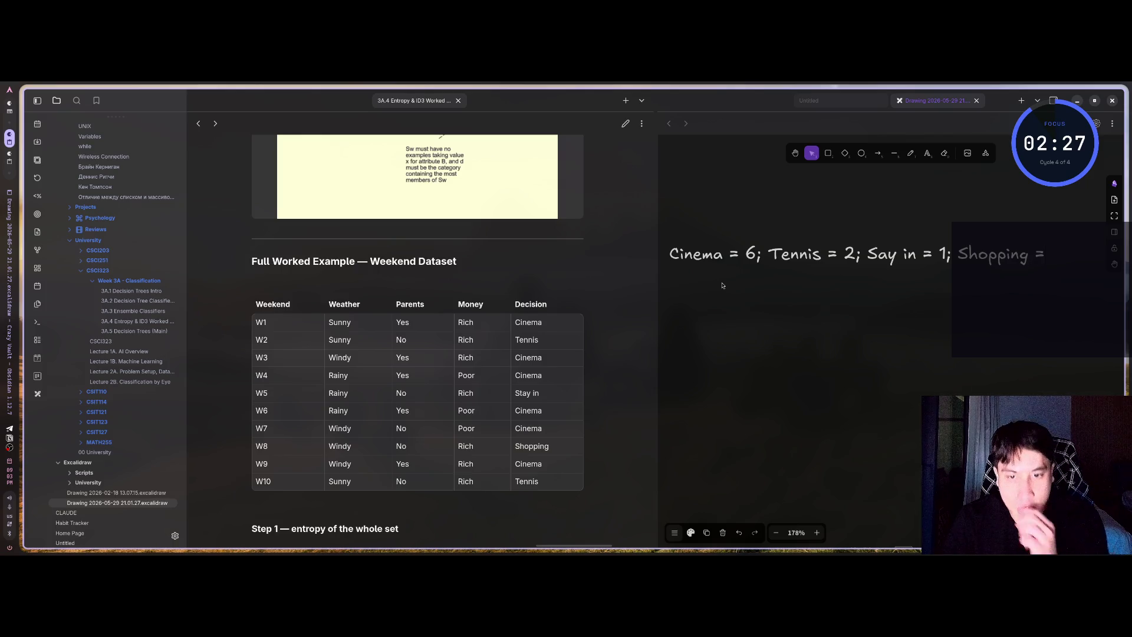
{"action": "type", "text": "1"}
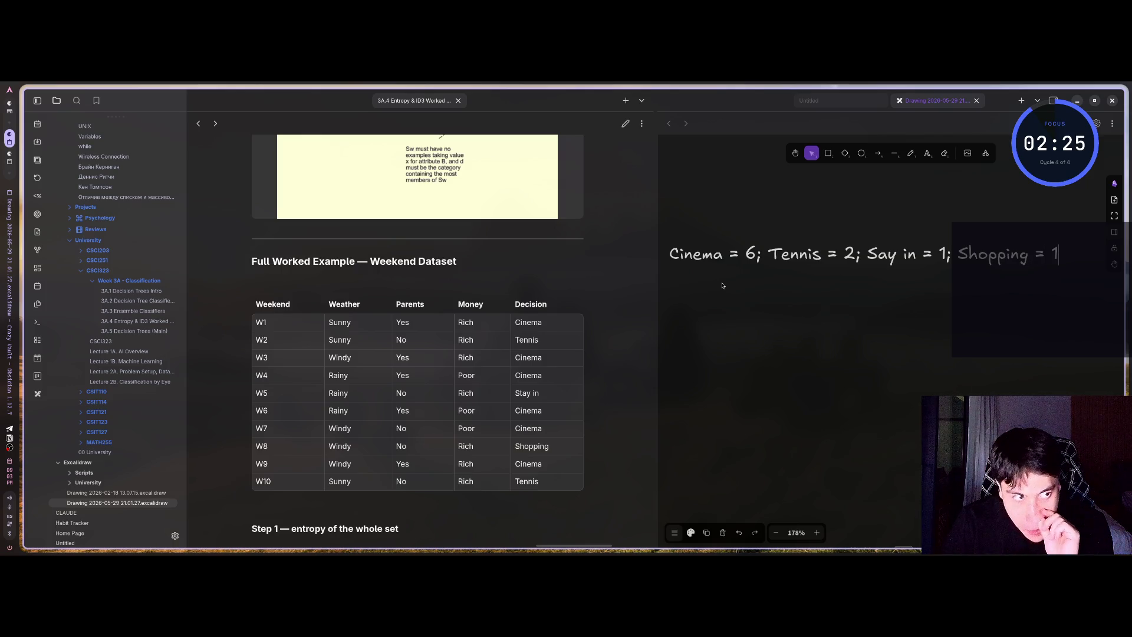
- Start an 'Entropy(S) = -0.6 log_2' formula line beneath the class counts
{"action": "key", "text": "Return"}
{"action": "type", "text": "E"}
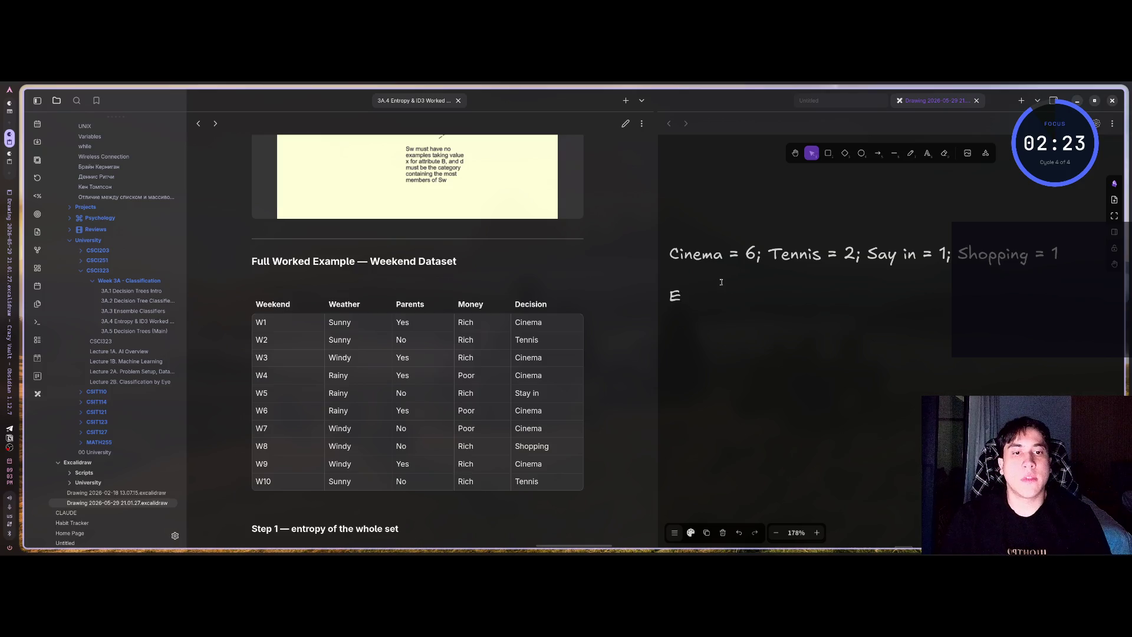
{"action": "type", "text": "ntropy"}
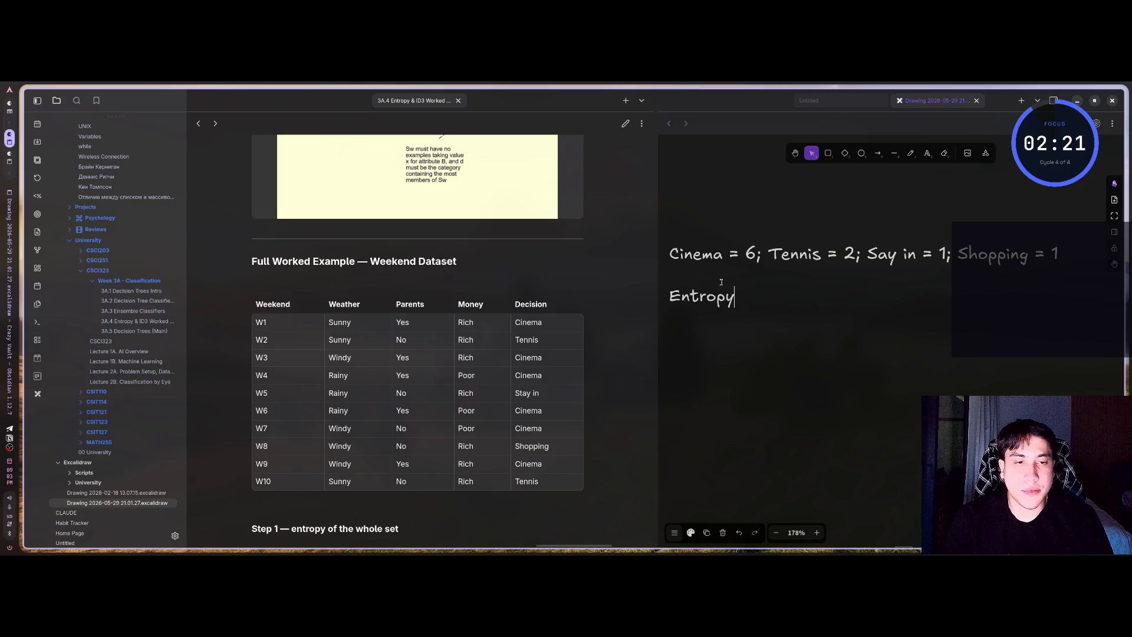
{"action": "type", "text": "(S"}
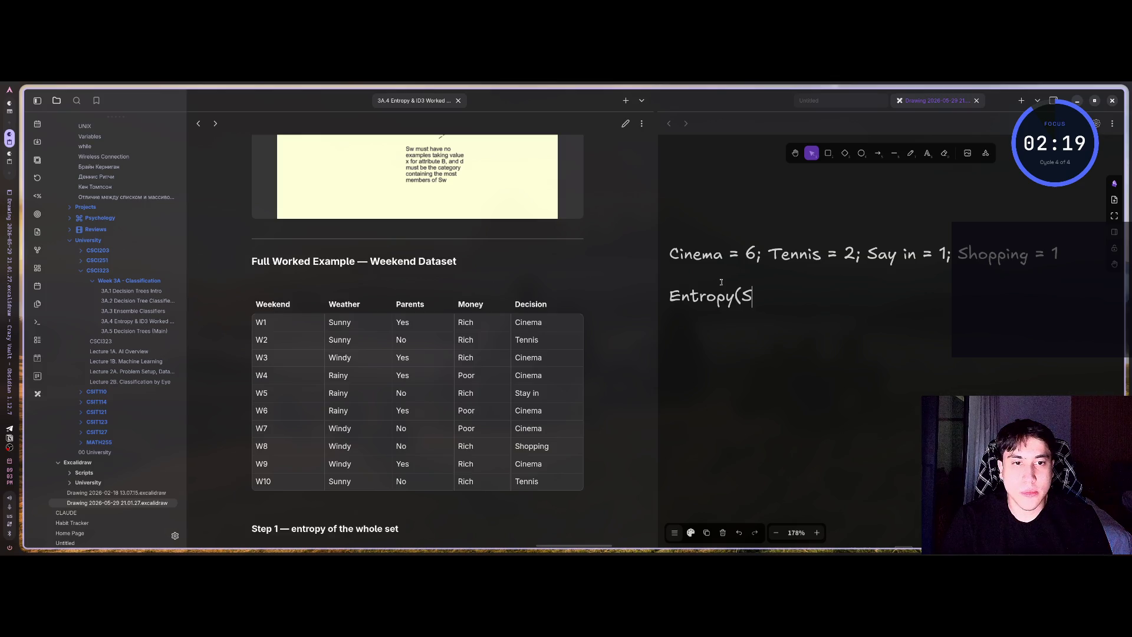
{"action": "type", "text": ") ="}
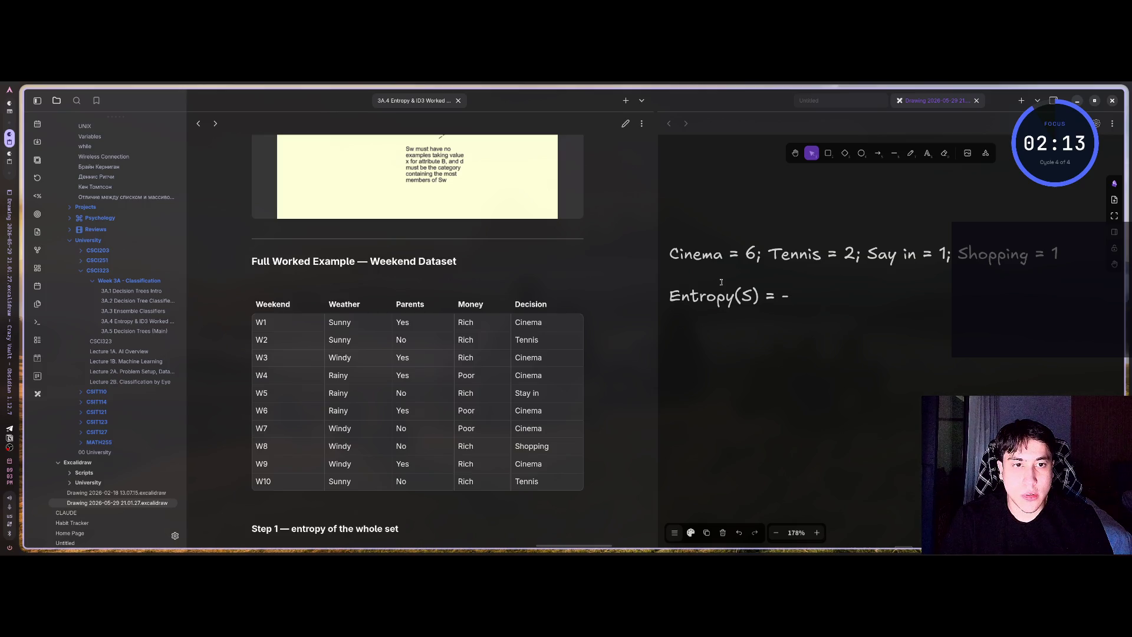
{"action": "type", "text": " -0"}
{"action": "key", "text": "BackSpace"}
{"action": "key", "text": "BackSpace"}
{"action": "type", "text": "0.5"}
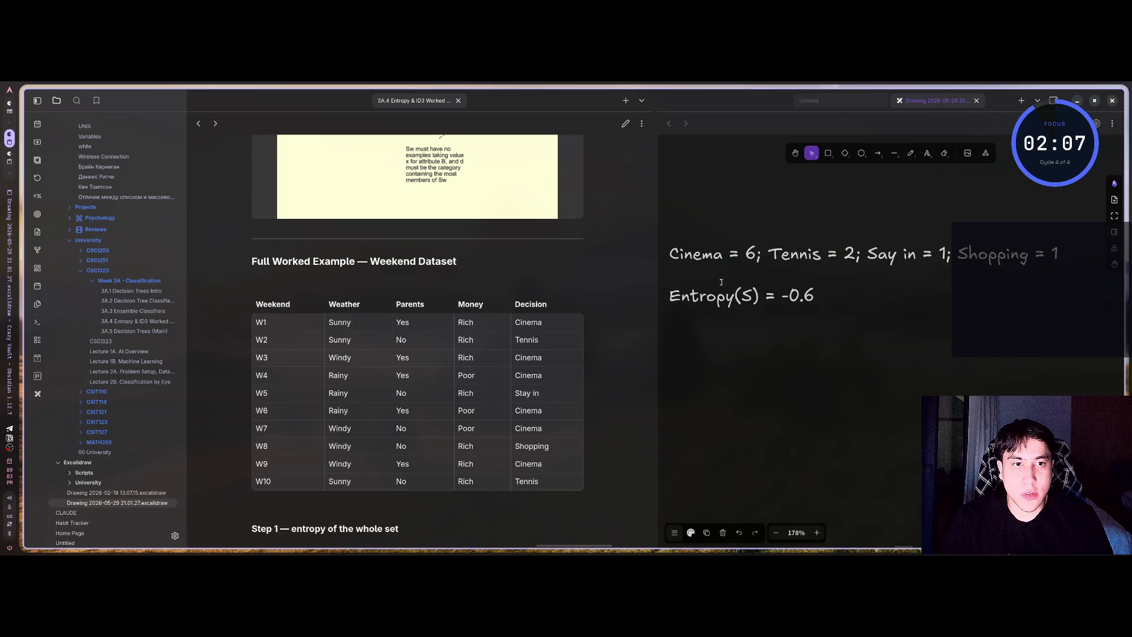
{"action": "type", "text": " log_2"}
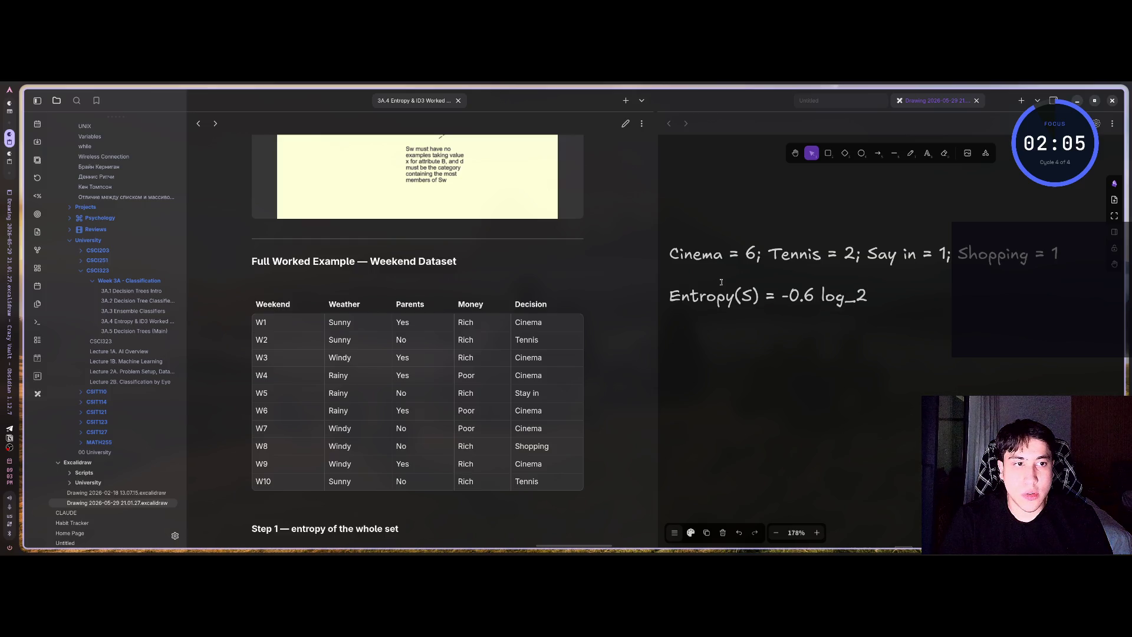
{"action": "key", "text": "BackSpace"}
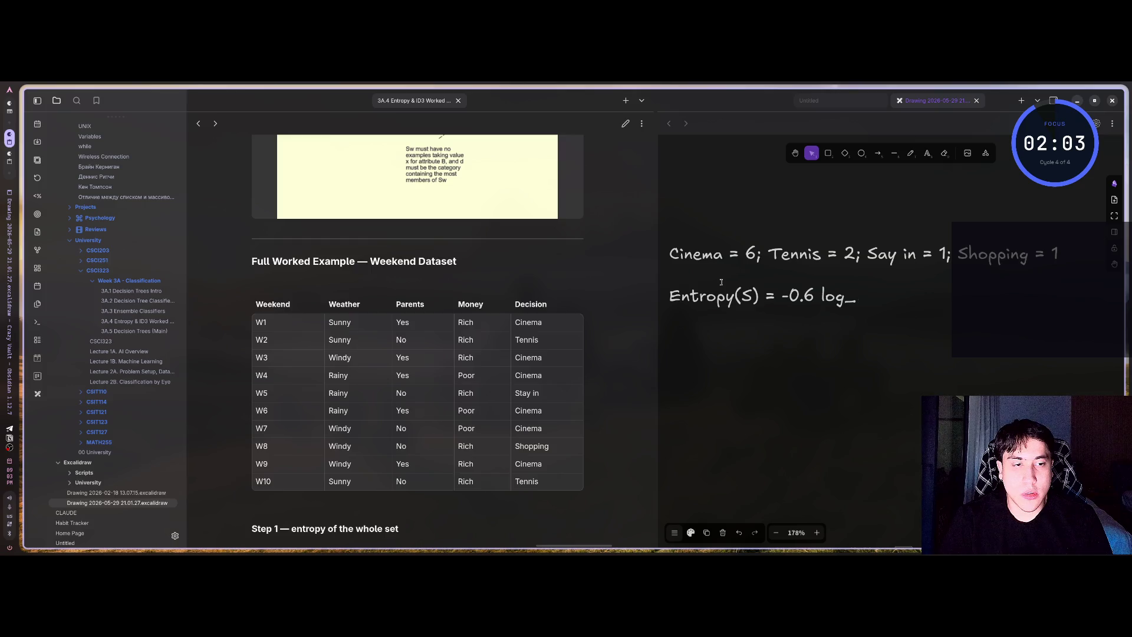
{"action": "type", "text": "2{}"}
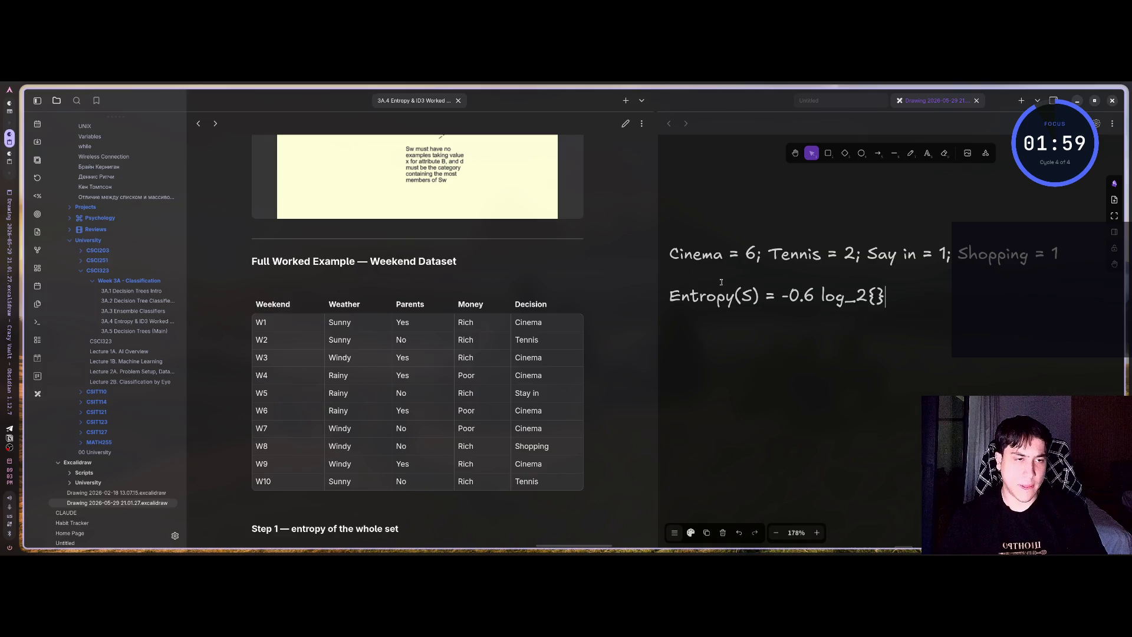
{"action": "key", "text": "Left"}
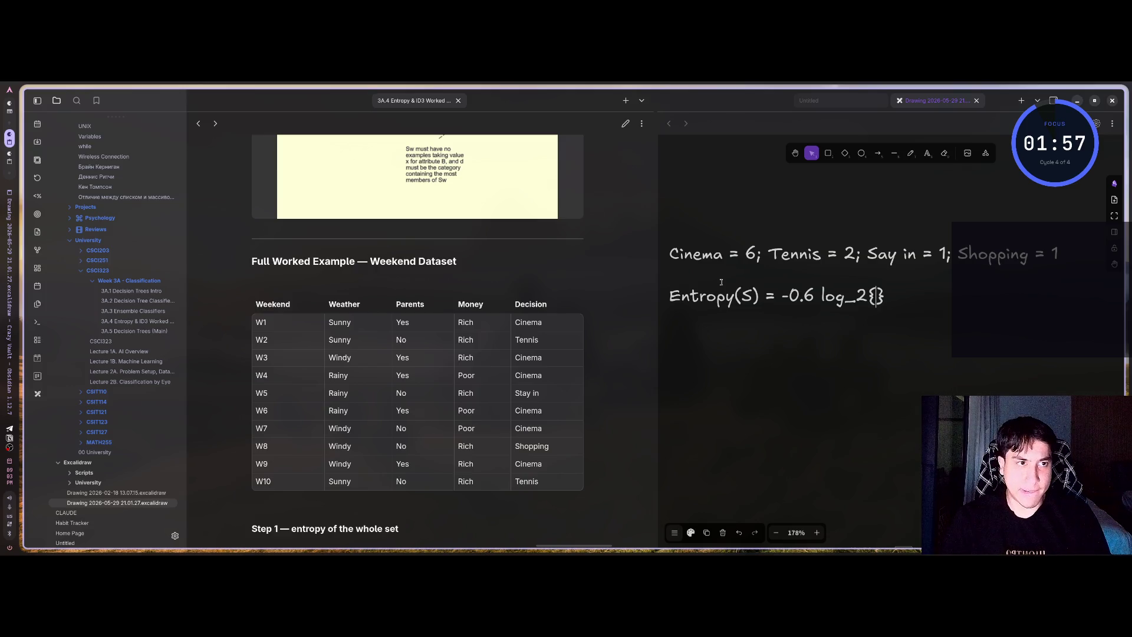
- Try $$, # and @ markup for the log term after -0.6, then remove it
{"action": "key", "text": "BackSpace"}
{"action": "key", "text": "BackSpace"}
{"action": "key", "text": "BackSpace"}
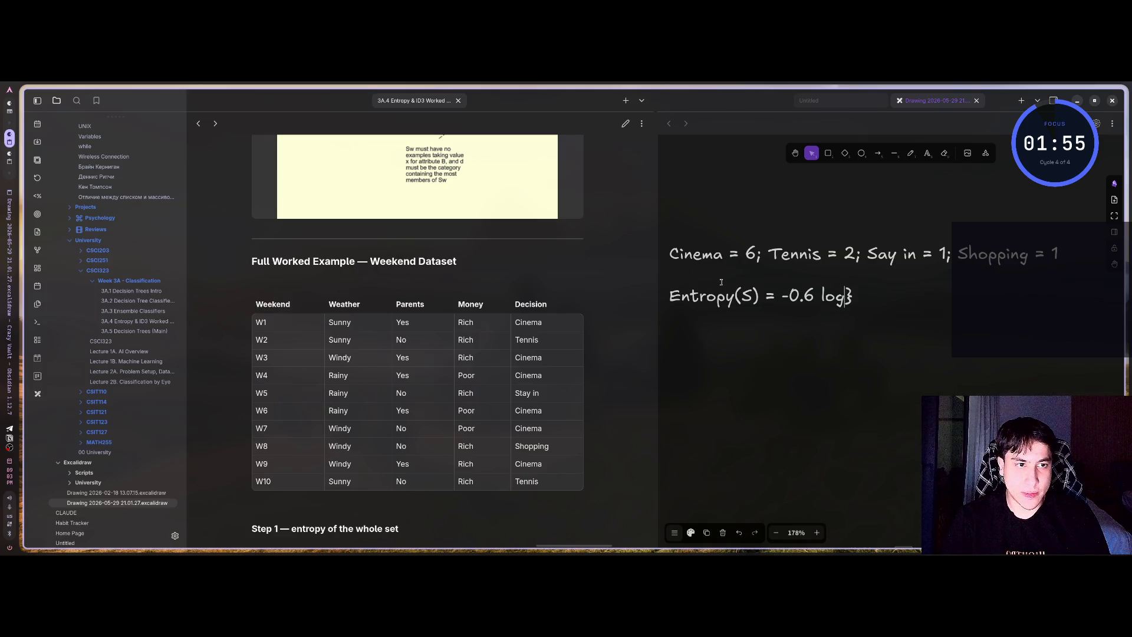
{"action": "key", "text": "Right"}
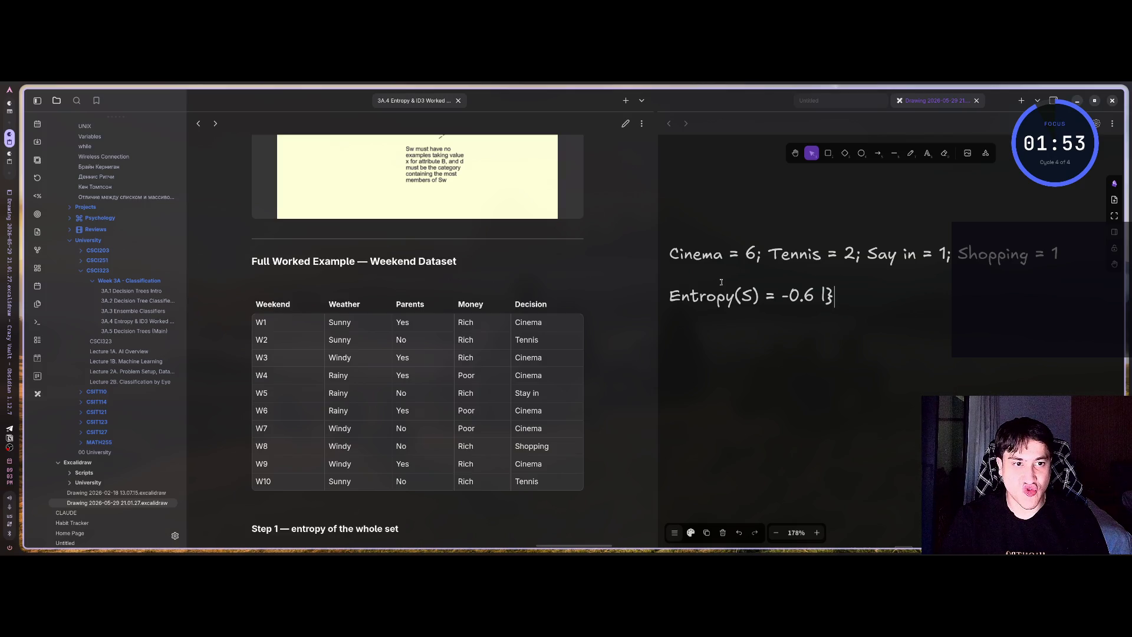
{"action": "key", "text": "BackSpace"}
{"action": "key", "text": "BackSpace"}
{"action": "type", "text": "#"}
{"action": "key", "text": "BackSpace"}
{"action": "type", "text": "$"}
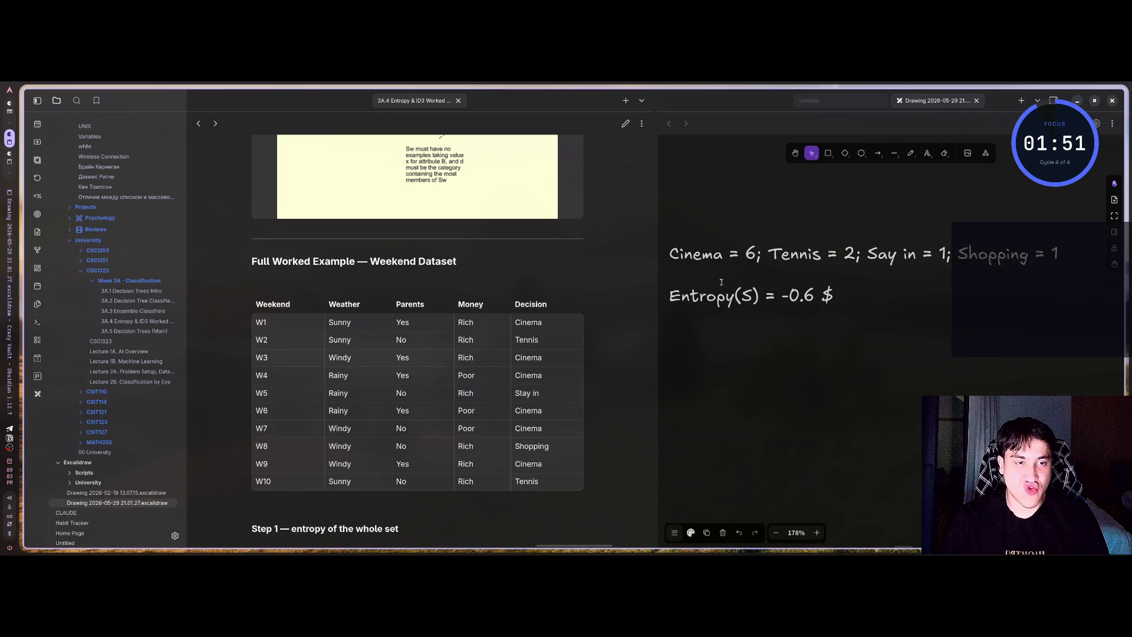
{"action": "type", "text": "$"}
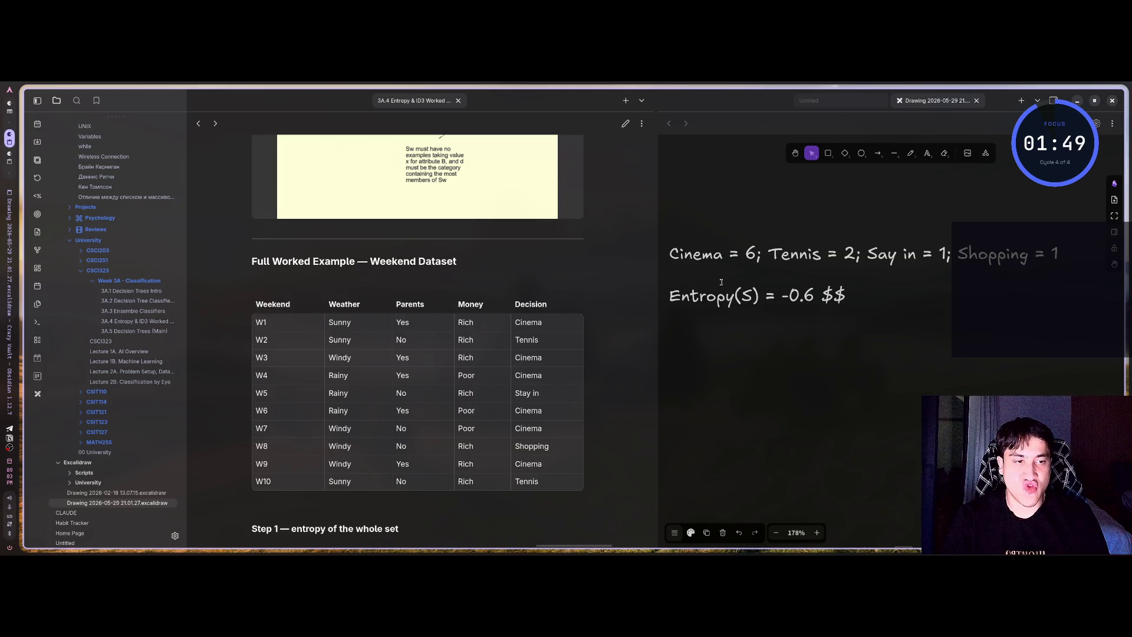
{"action": "type", "text": "log"}
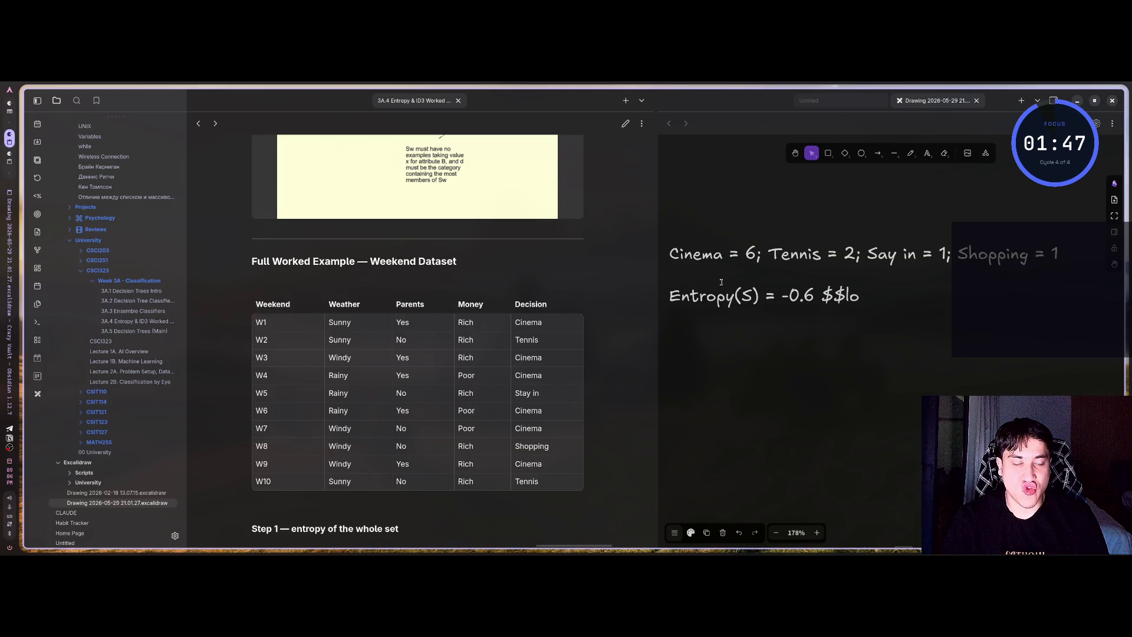
{"action": "key", "text": "BackSpace"}
{"action": "key", "text": "BackSpace"}
{"action": "key", "text": "BackSpace"}
{"action": "type", "text": "@"}
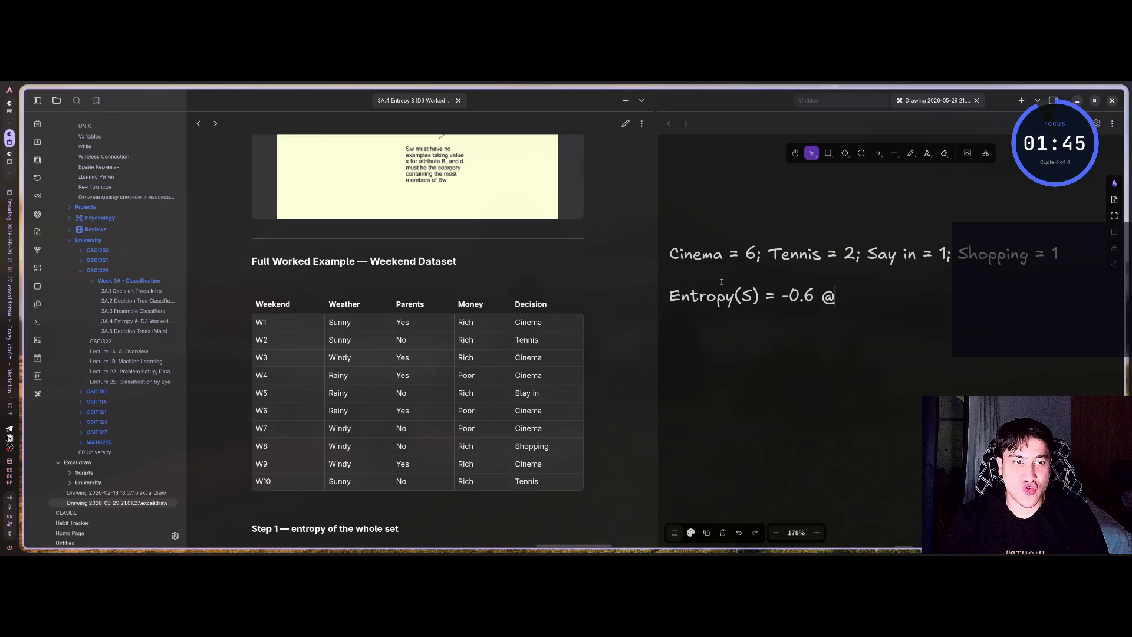
{"action": "key", "text": "BackSpace"}
{"action": "type", "text": "#"}
{"action": "key", "text": "BackSpace"}
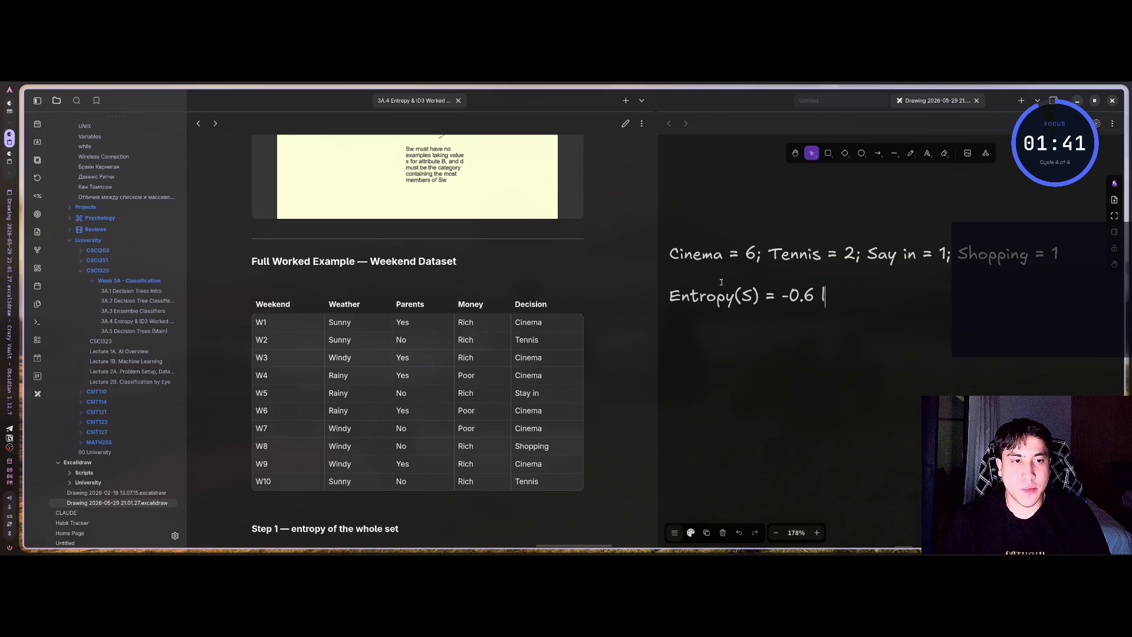
- Type 'log_2{0.6} - 0.2 log_2{0.2}' and begin the '- 0.1 log_2' term
{"action": "type", "text": "og_2{"}
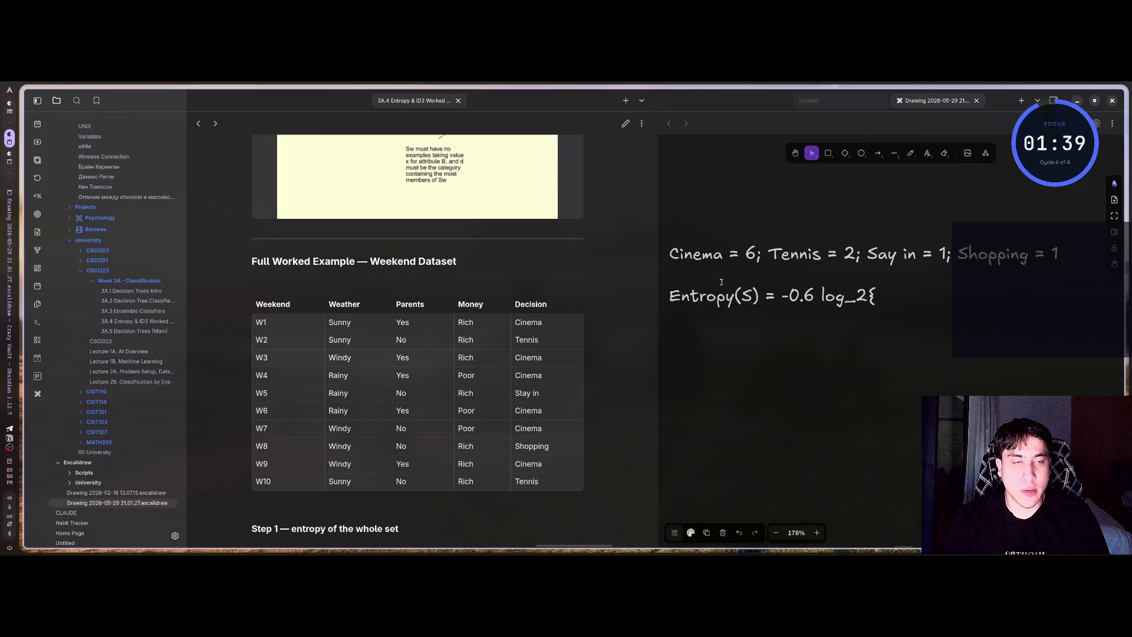
{"action": "type", "text": "0."}
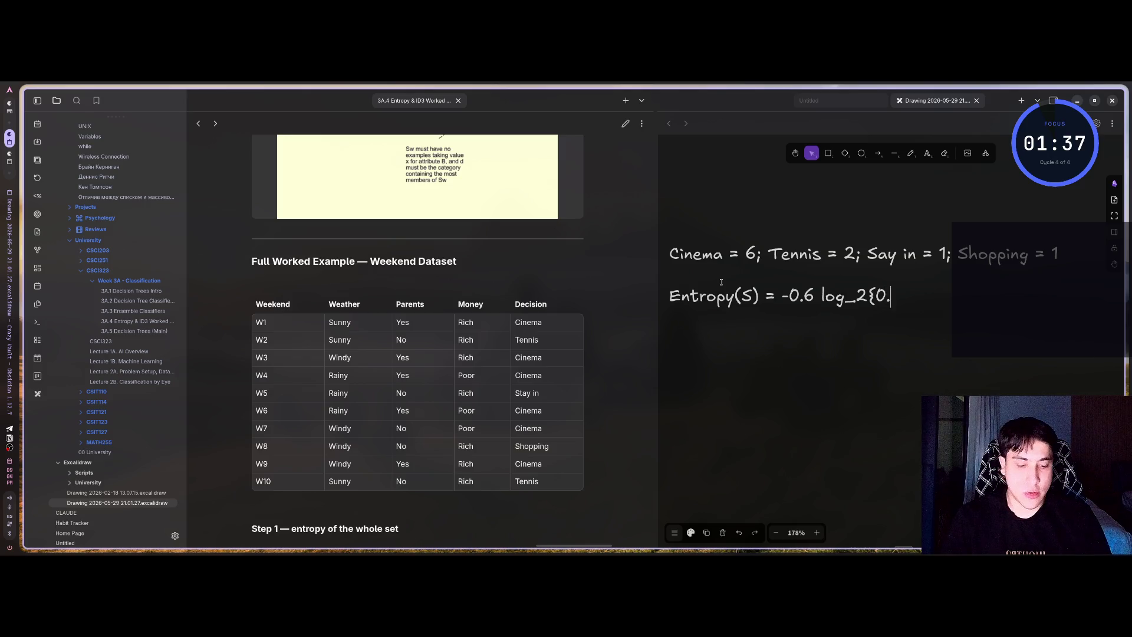
{"action": "type", "text": "6"}
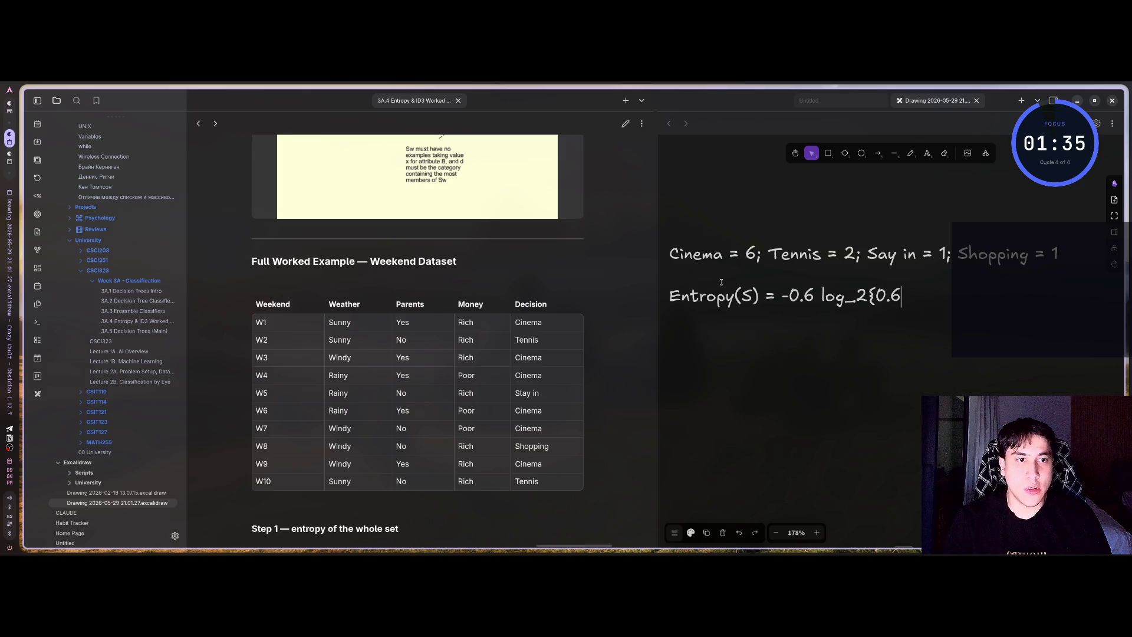
{"action": "type", "text": "} -"}
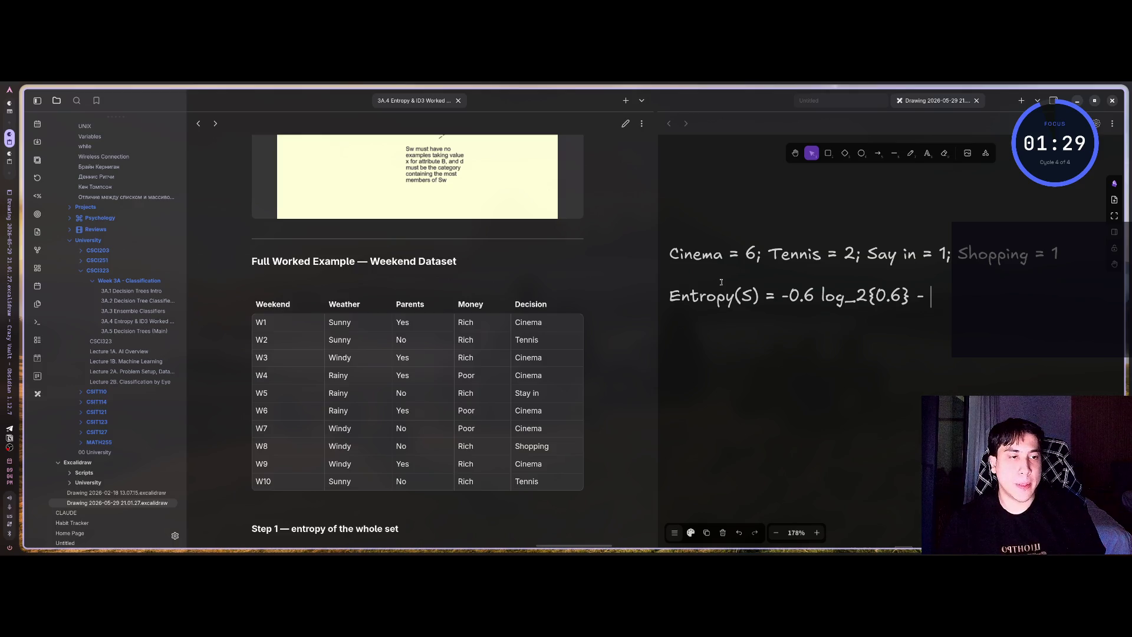
{"action": "type", "text": "0,"}
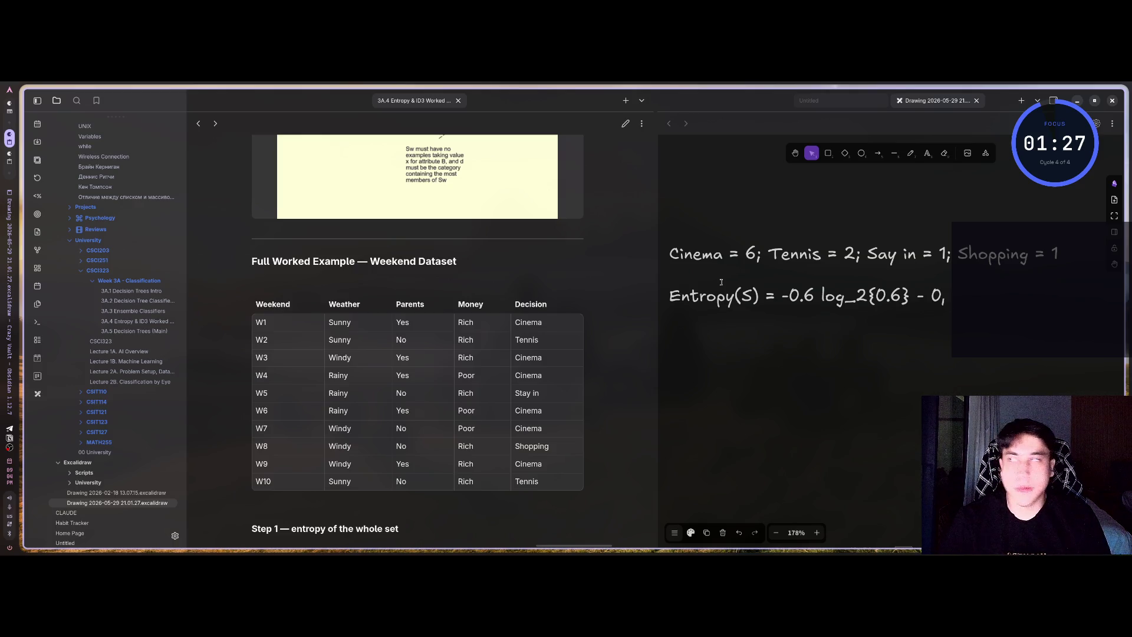
{"action": "key", "text": "BackSpace"}
{"action": "type", "text": ".6"}
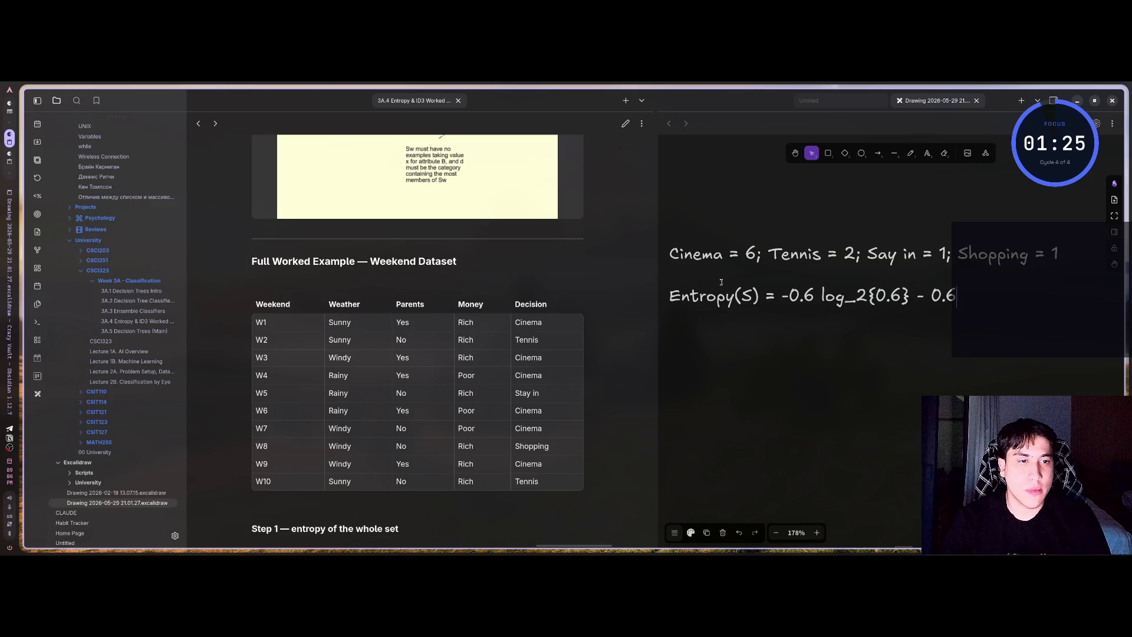
{"action": "key", "text": "BackSpace"}
{"action": "type", "text": "2"}
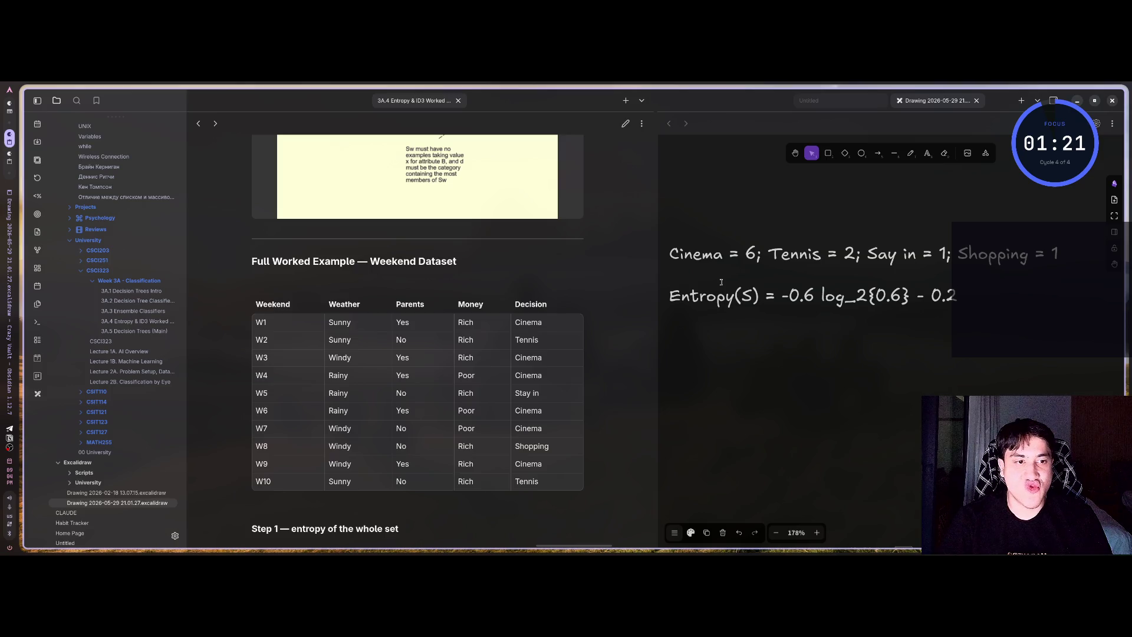
{"action": "type", "text": " log_2{"}
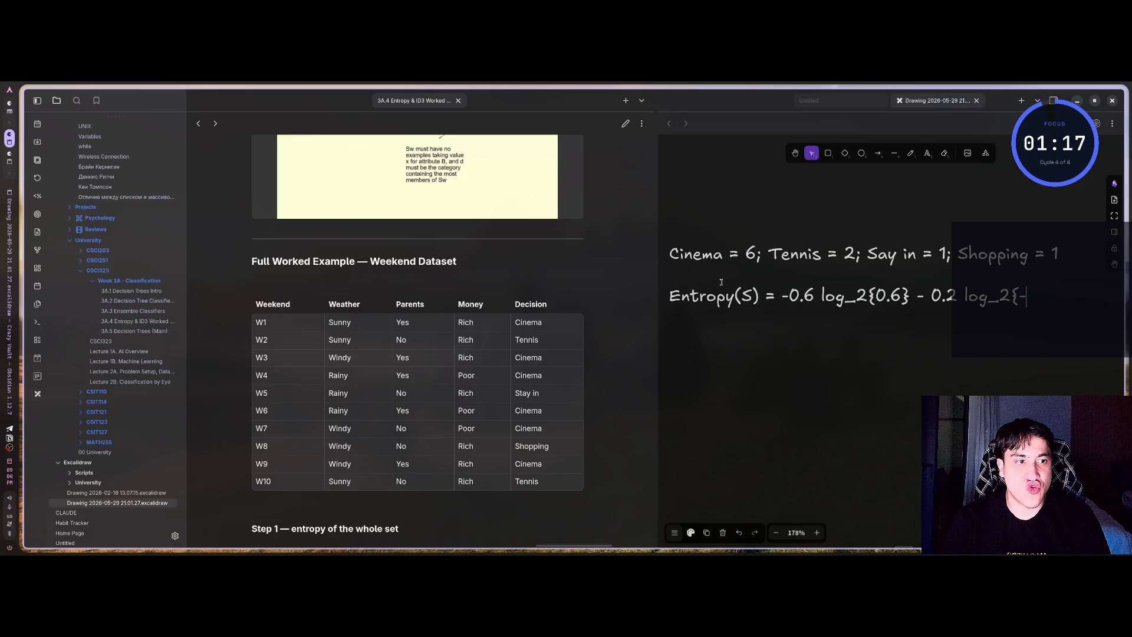
{"action": "key", "text": "BackSpace"}
{"action": "type", "text": "0/2"}
{"action": "key", "text": "BackSpace"}
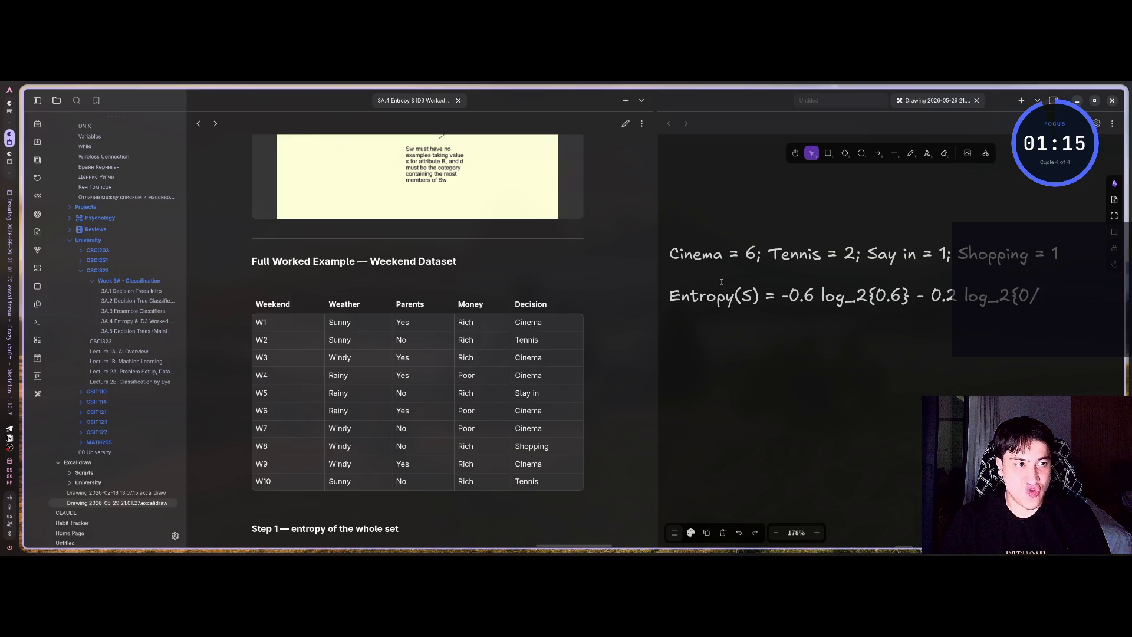
{"action": "key", "text": "BackSpace"}
{"action": "type", "text": ".2"}
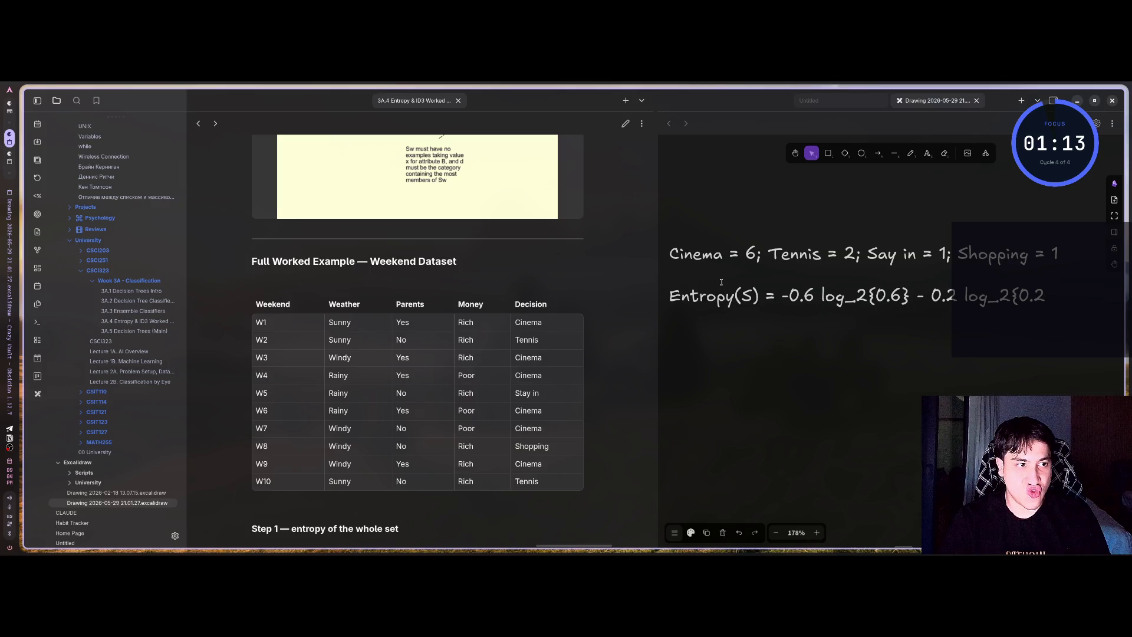
{"action": "type", "text": "}"}
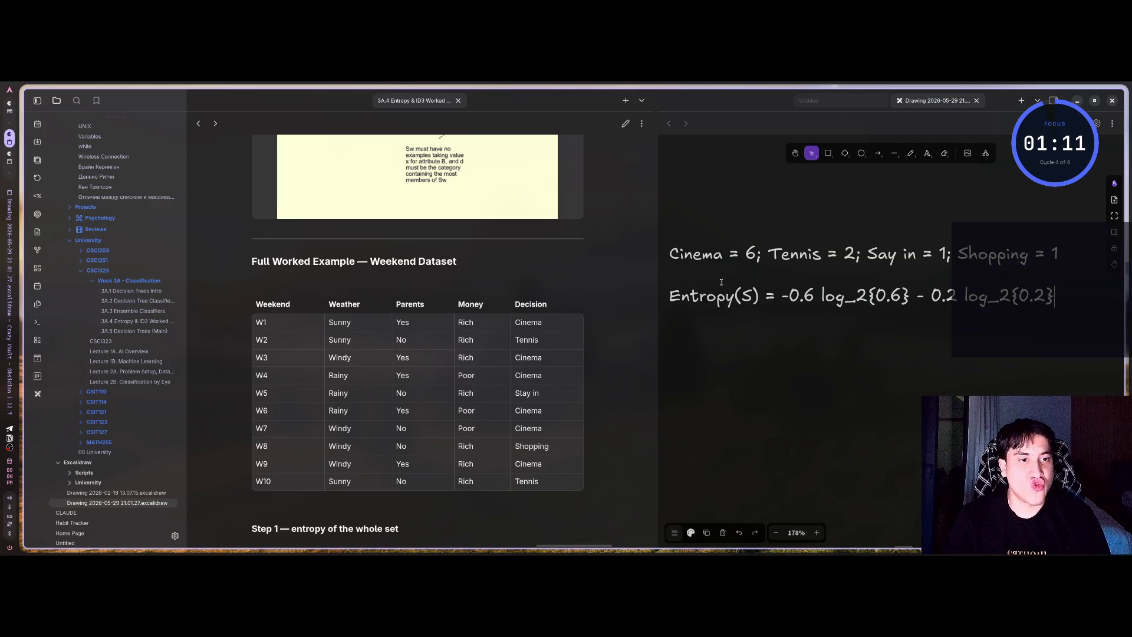
{"action": "type", "text": " = "}
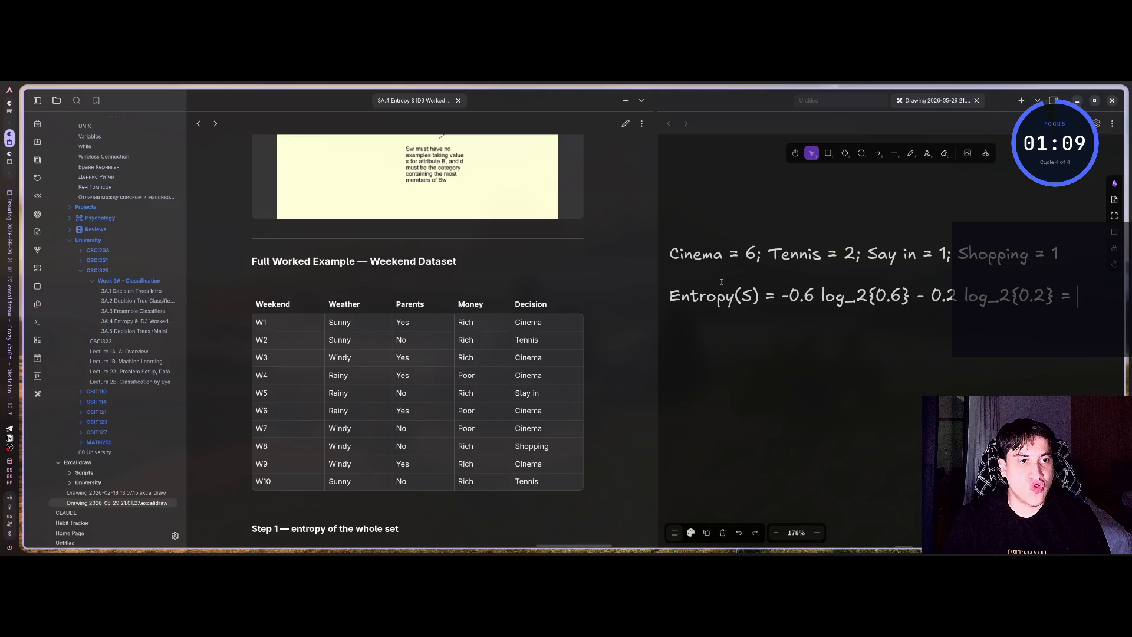
{"action": "type", "text": "-"}
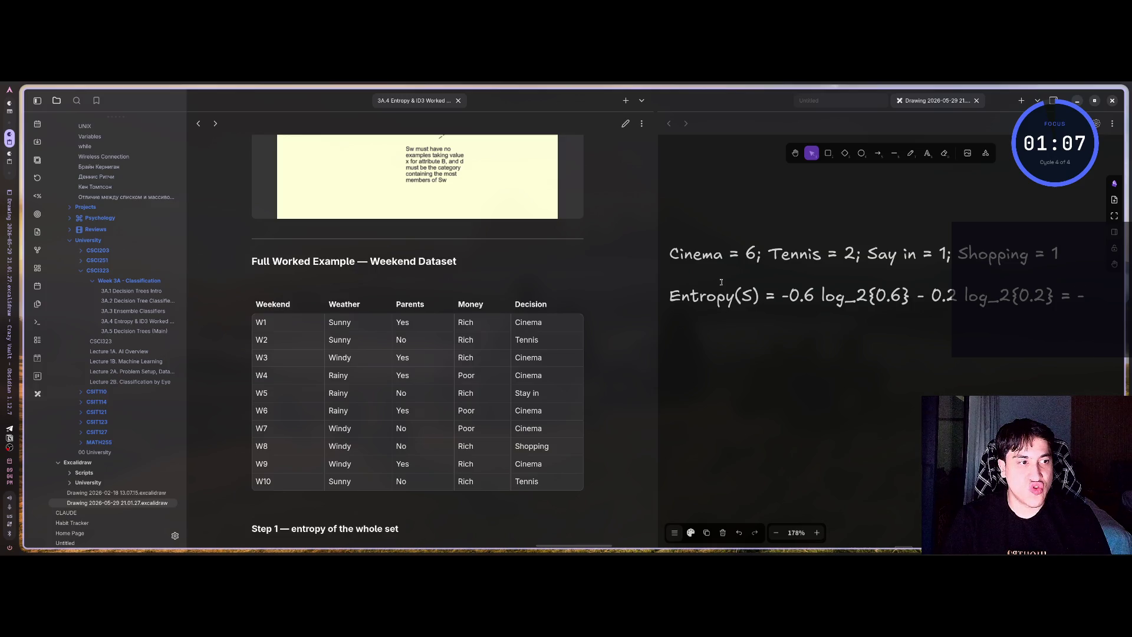
{"action": "key", "text": "BackSpace"}
{"action": "key", "text": "BackSpace"}
{"action": "key", "text": "BackSpace"}
{"action": "type", "text": "- 0"}
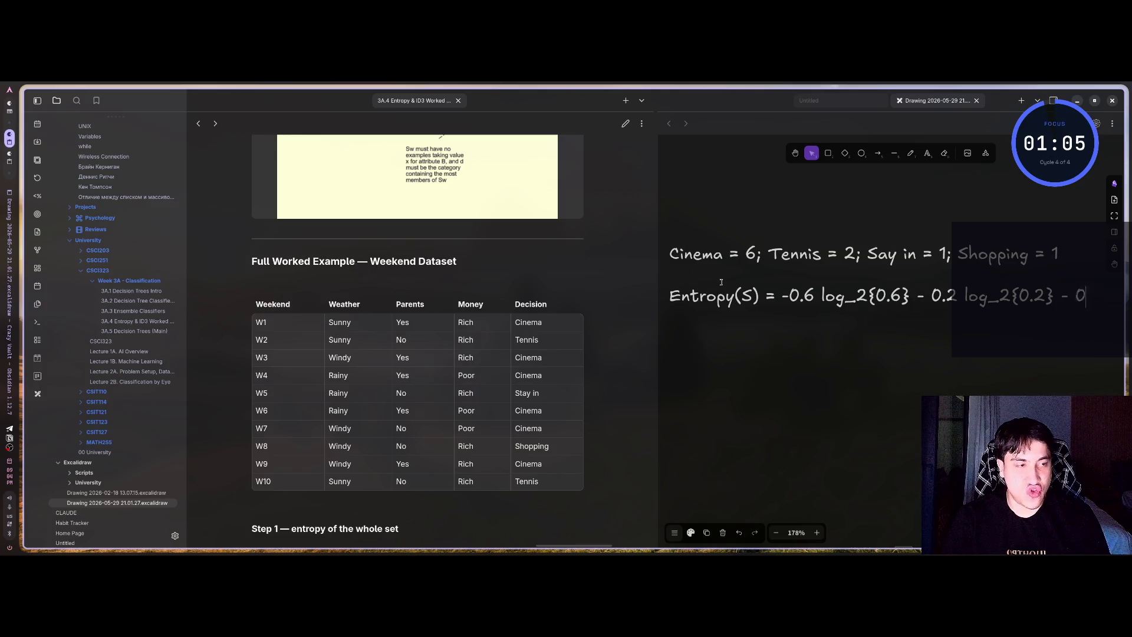
{"action": "type", "text": ".1 log"}
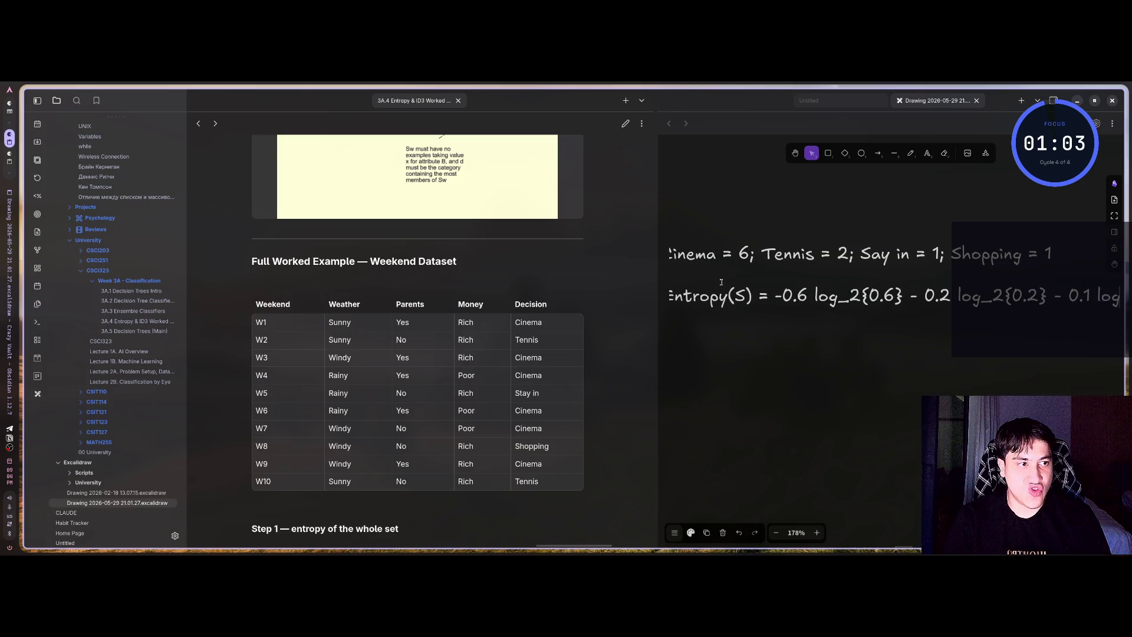
{"action": "type", "text": "_2"}
{"action": "scroll", "coordinate": [786, 392], "scroll_direction": "down", "scroll_amount": 5}
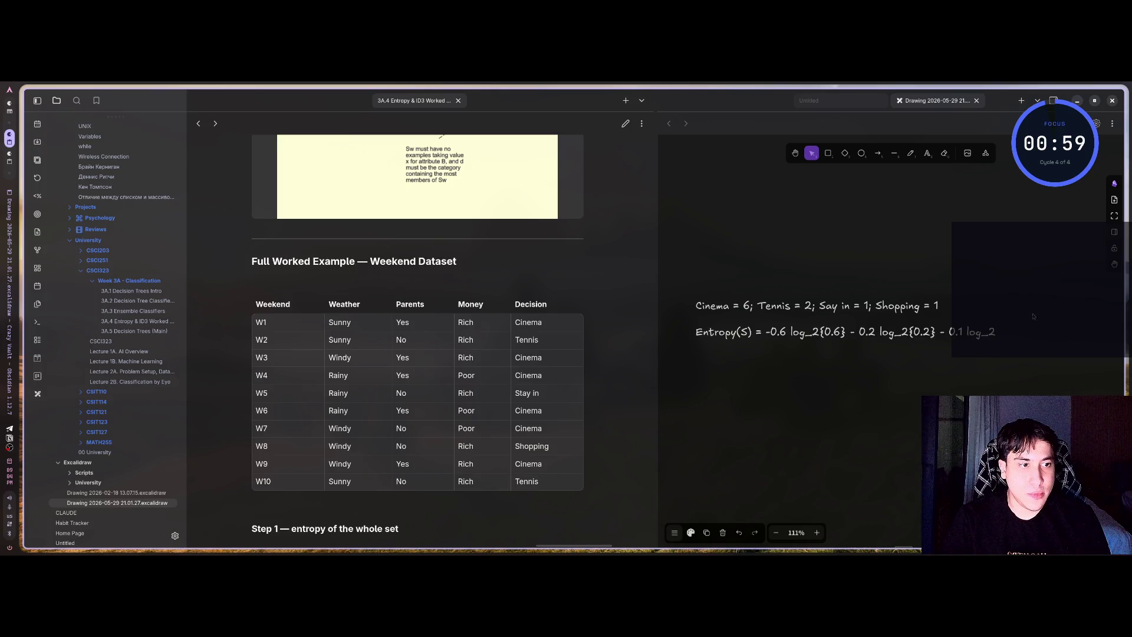
- Delete the unfinished 0.1 log_2 term and start a new line with '-'
{"action": "key", "text": "Escape"}
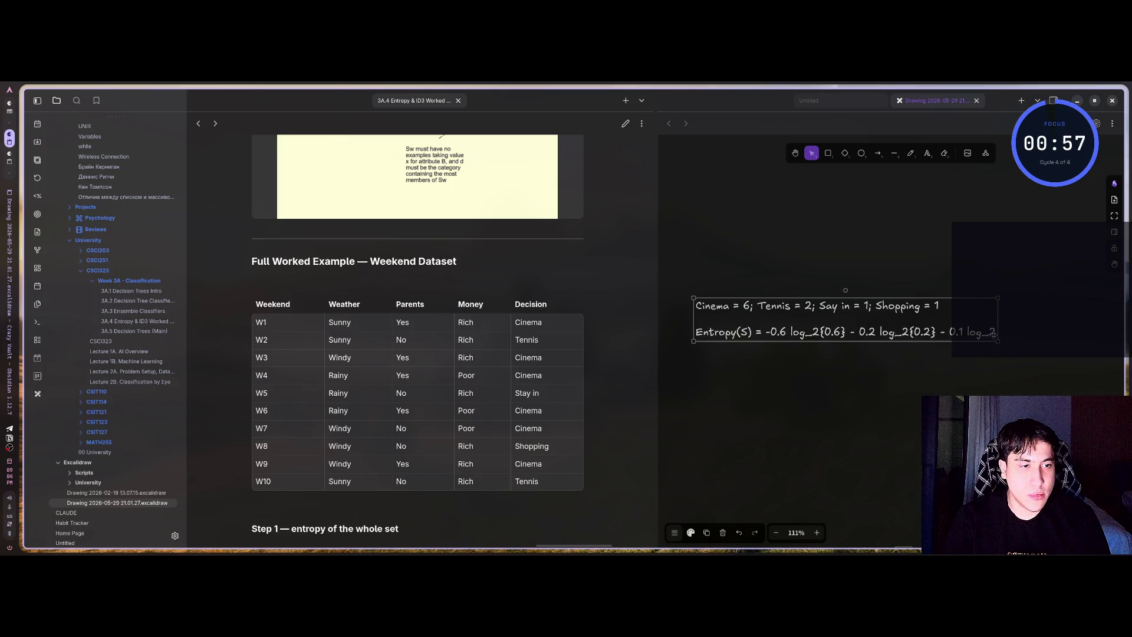
{"action": "key", "text": "Escape"}
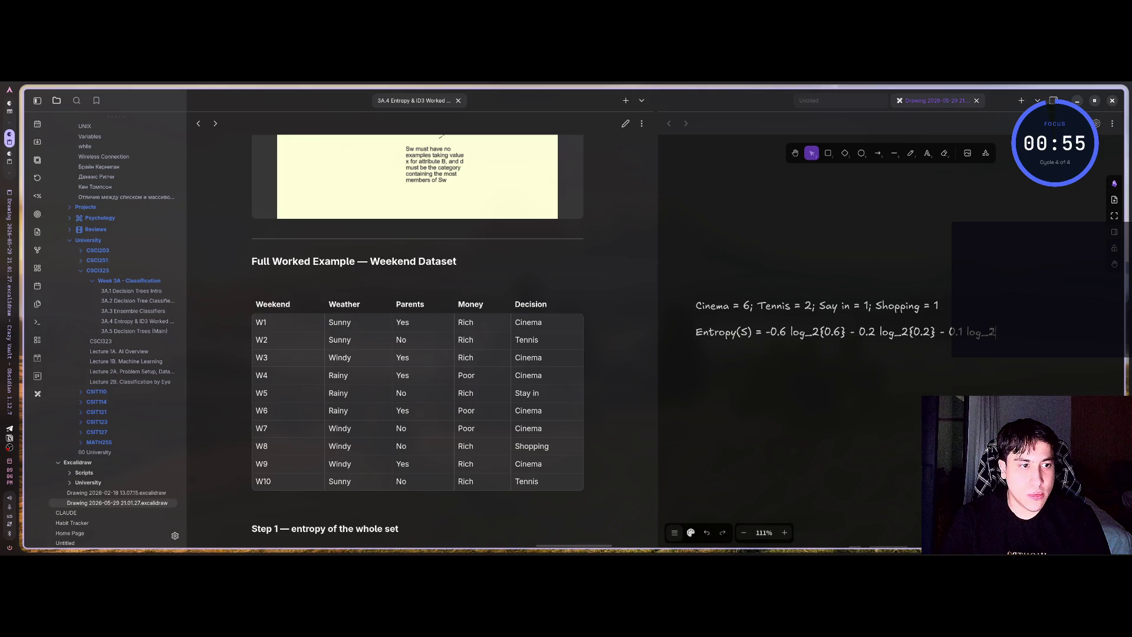
{"action": "key", "text": "BackSpace"}
{"action": "key", "text": "BackSpace"}
{"action": "key", "text": "BackSpace"}
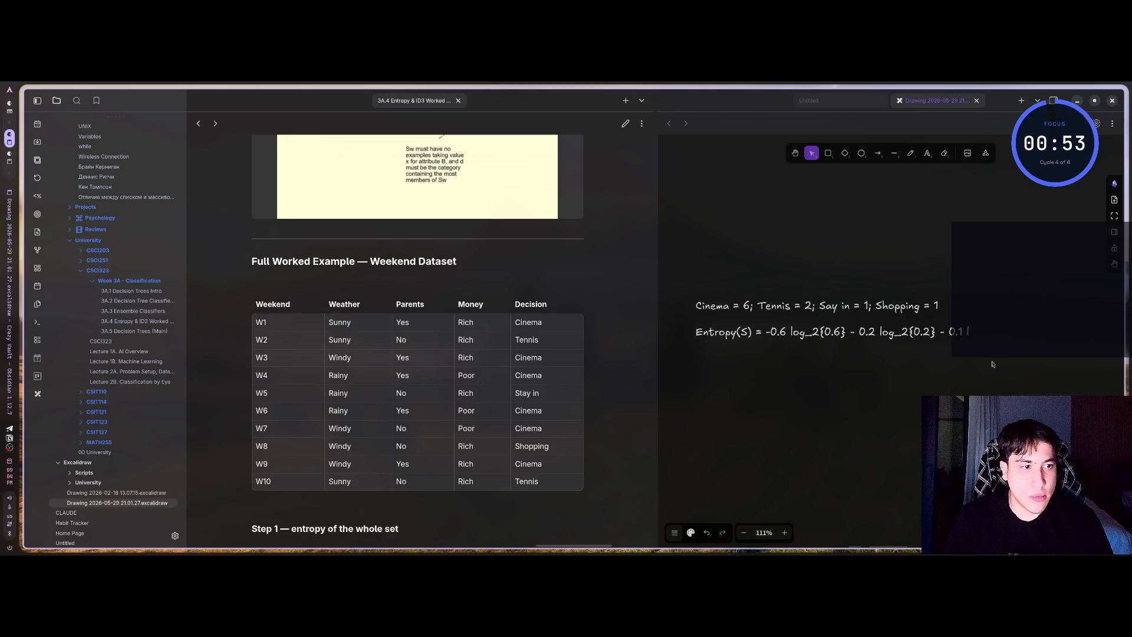
{"action": "key", "text": "BackSpace"}
{"action": "key", "text": "BackSpace"}
{"action": "key", "text": "BackSpace"}
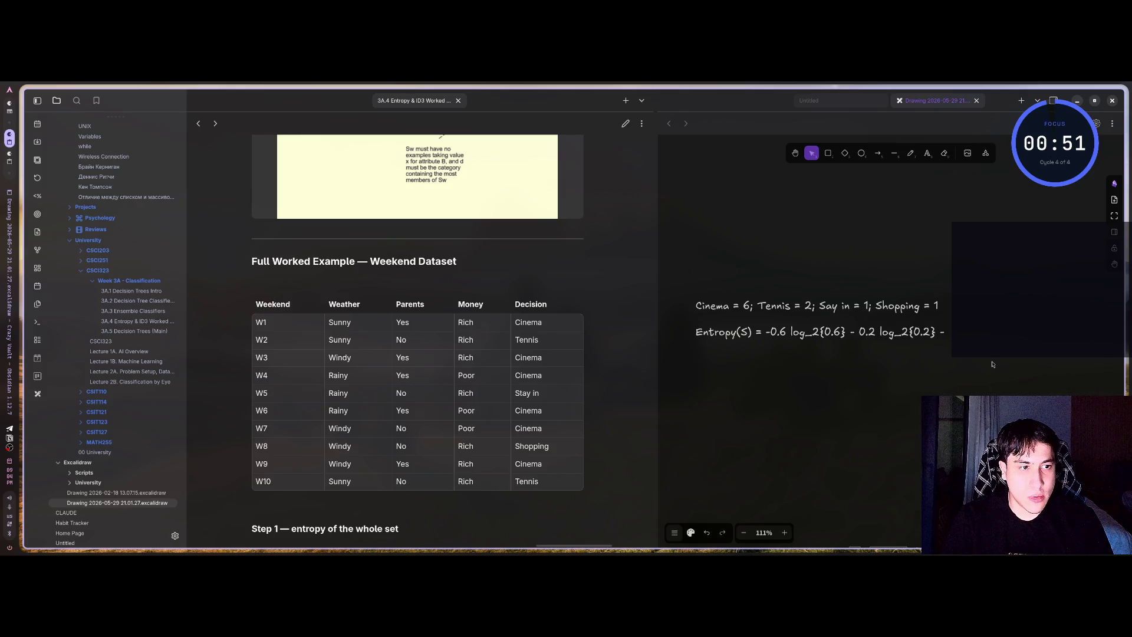
{"action": "key", "text": "Return"}
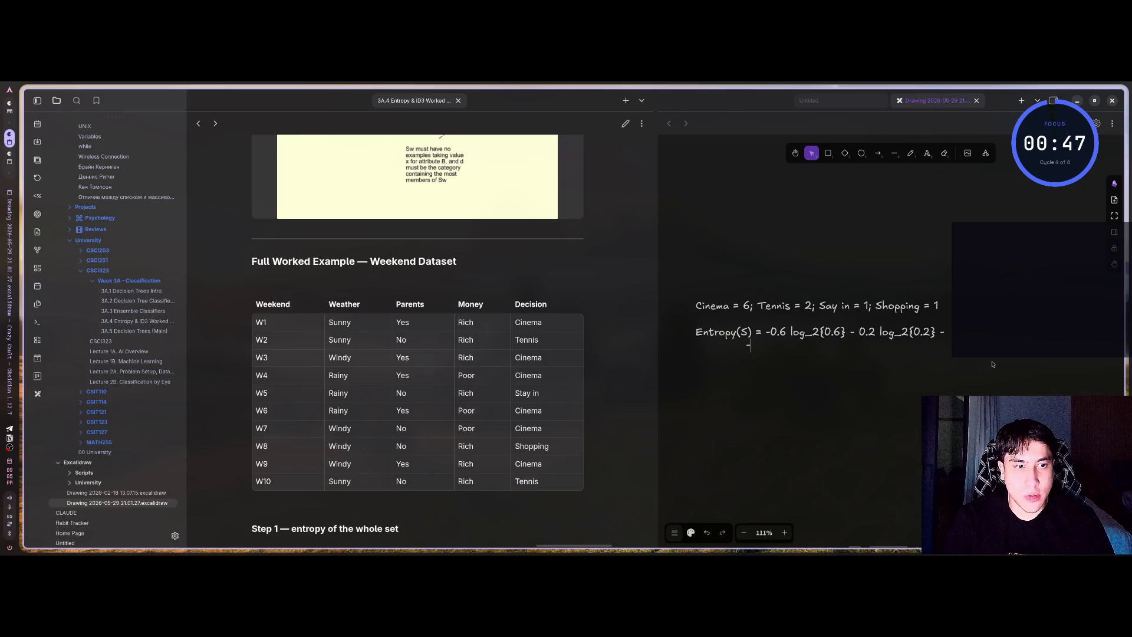
{"action": "type", "text": "-"}
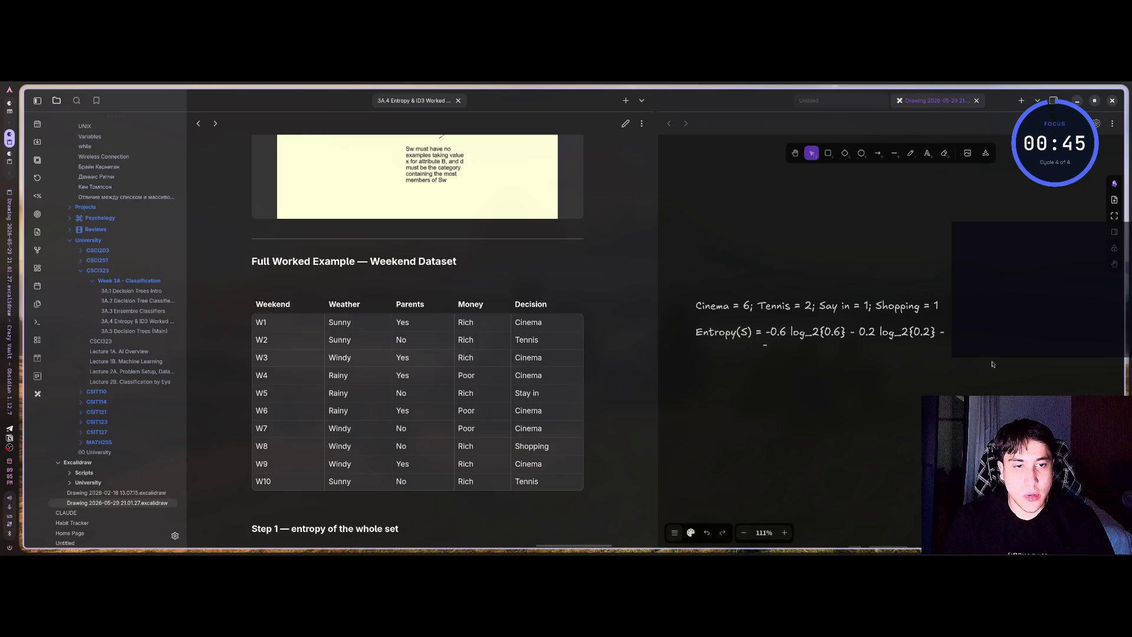
{"action": "scroll", "coordinate": [831, 369], "scroll_direction": "up", "scroll_amount": 2}
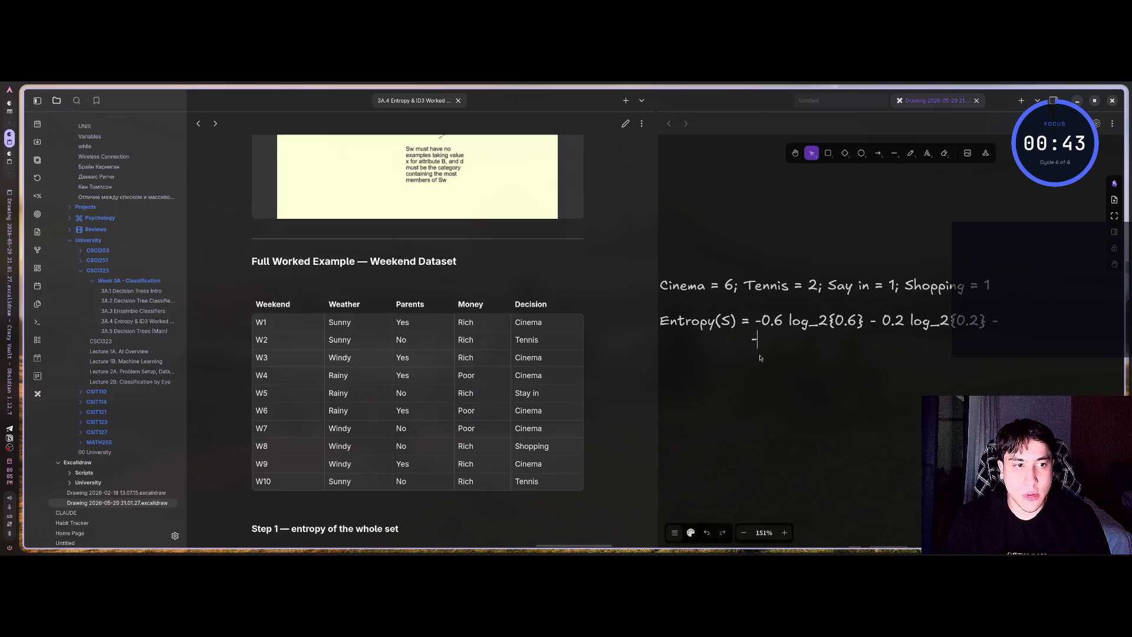
- Write '0.1 log_2{0.1} - 0.1 log_2{0.1} =' on the second Entropy line
{"action": "scroll", "coordinate": [760, 371], "scroll_direction": "up", "scroll_amount": 1}
{"action": "left_click_drag", "start_coordinate": [790, 360], "coordinate": [815, 356]}
{"action": "scroll", "coordinate": [816, 354], "scroll_direction": "up", "scroll_amount": 1}
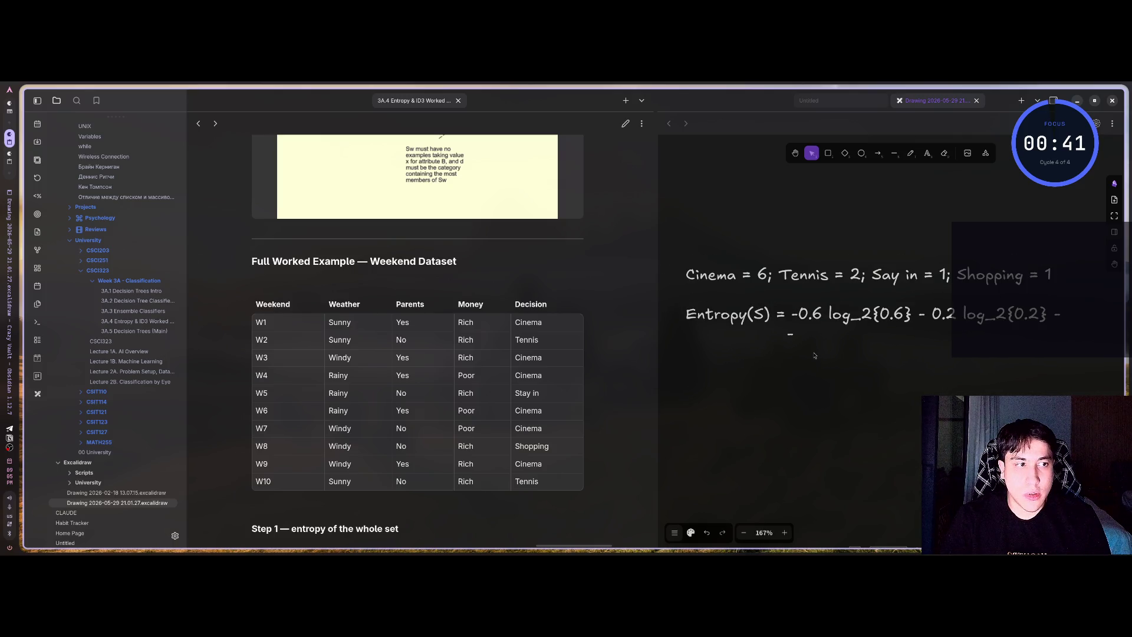
{"action": "type", "text": "05"}
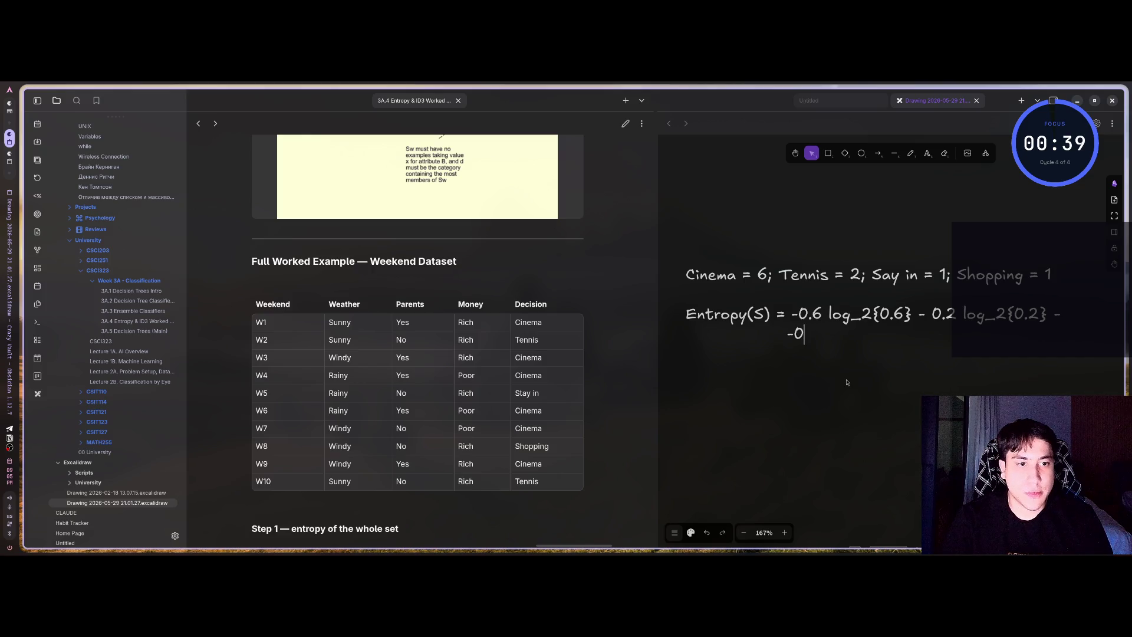
{"action": "key", "text": "BackSpace"}
{"action": "key", "text": "BackSpace"}
{"action": "key", "text": "BackSpace"}
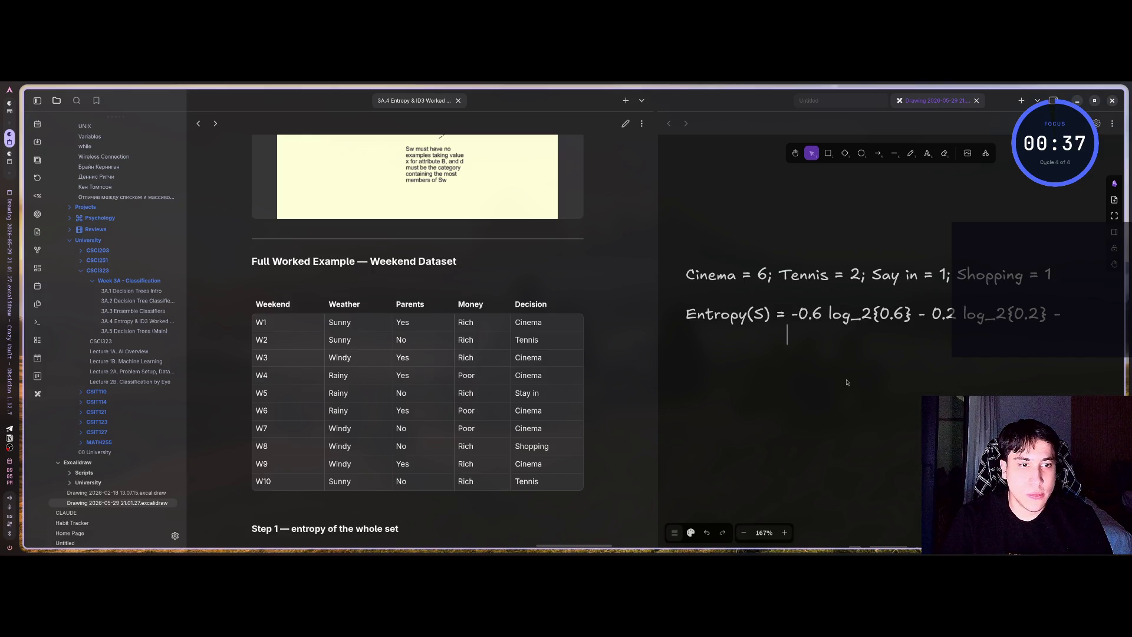
{"action": "type", "text": "0-"}
{"action": "key", "text": "BackSpace"}
{"action": "key", "text": "BackSpace"}
{"action": "type", "text": "-"}
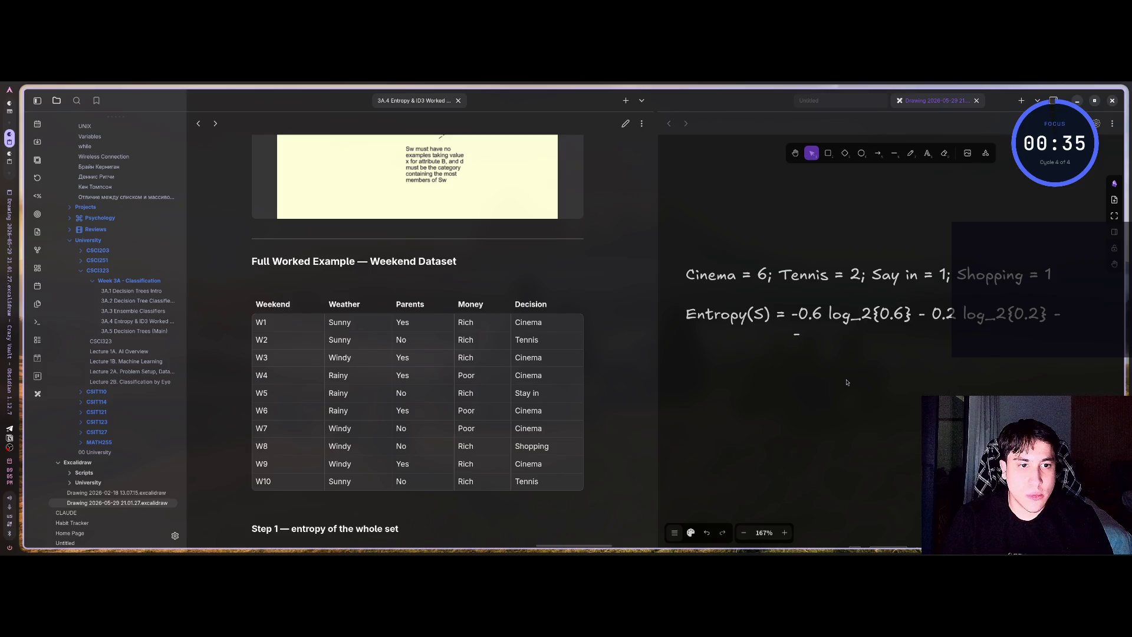
{"action": "type", "text": "0.5"}
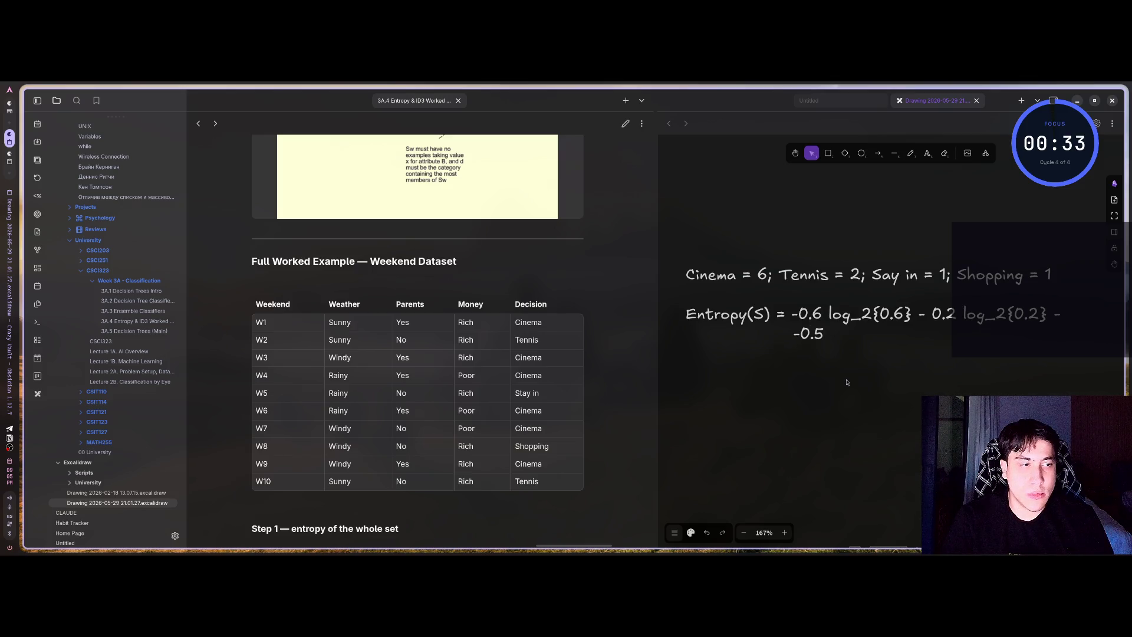
{"action": "key", "text": "BackSpace"}
{"action": "type", "text": "1 l"}
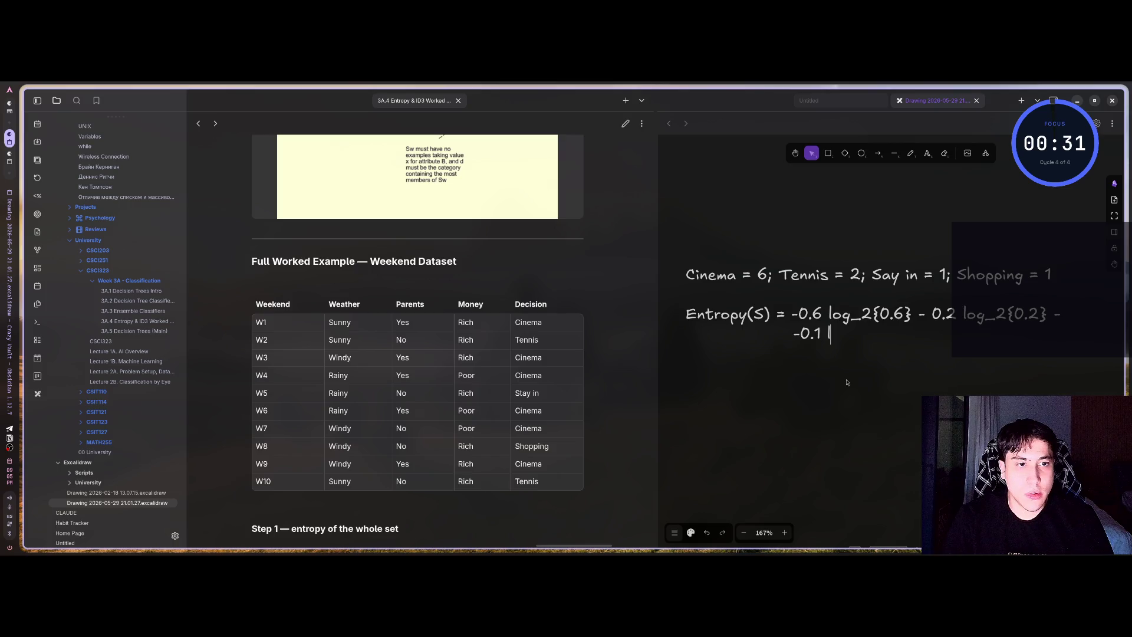
{"action": "type", "text": "og_2{0"}
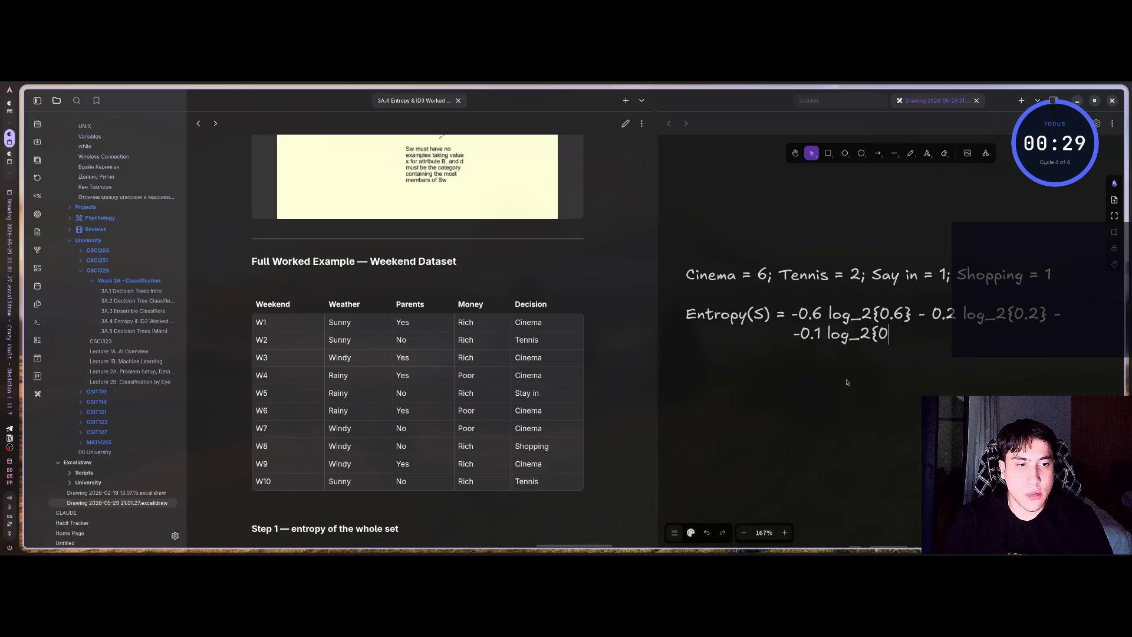
{"action": "type", "text": ".1} -"}
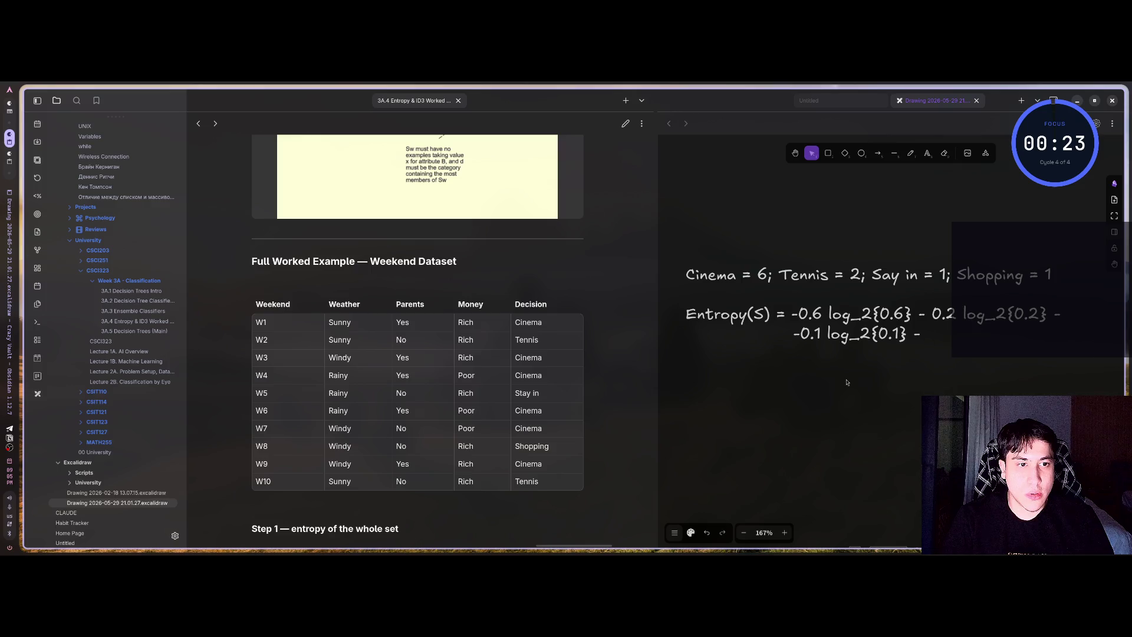
{"action": "type", "text": "01"}
{"action": "key", "text": "BackSpace"}
{"action": "type", "text": ".1 "}
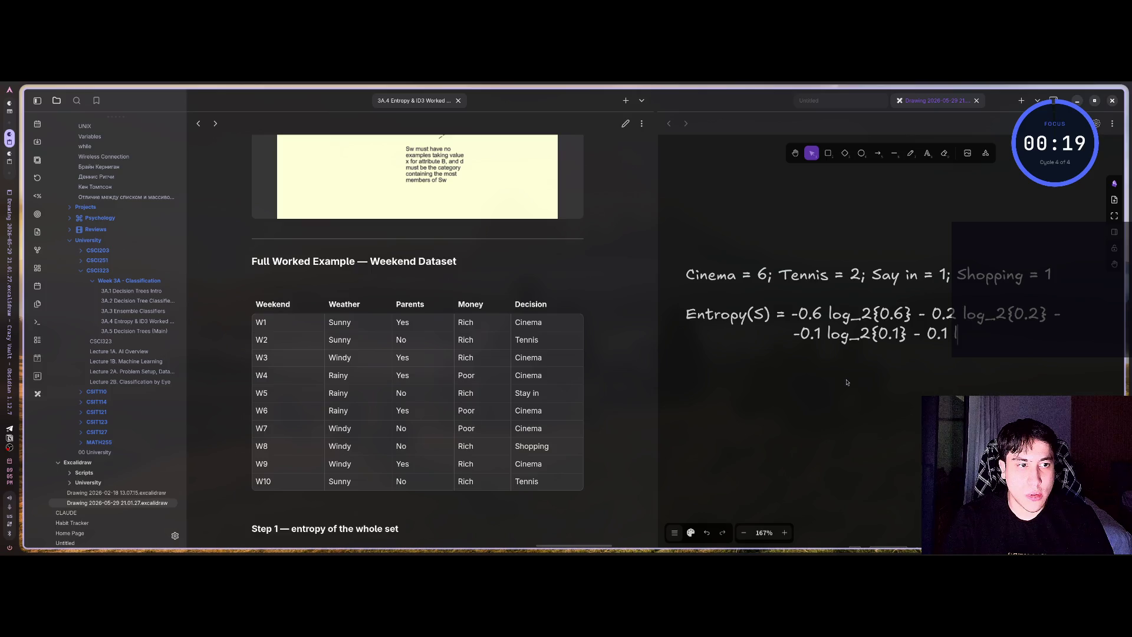
{"action": "type", "text": "log_2{0"}
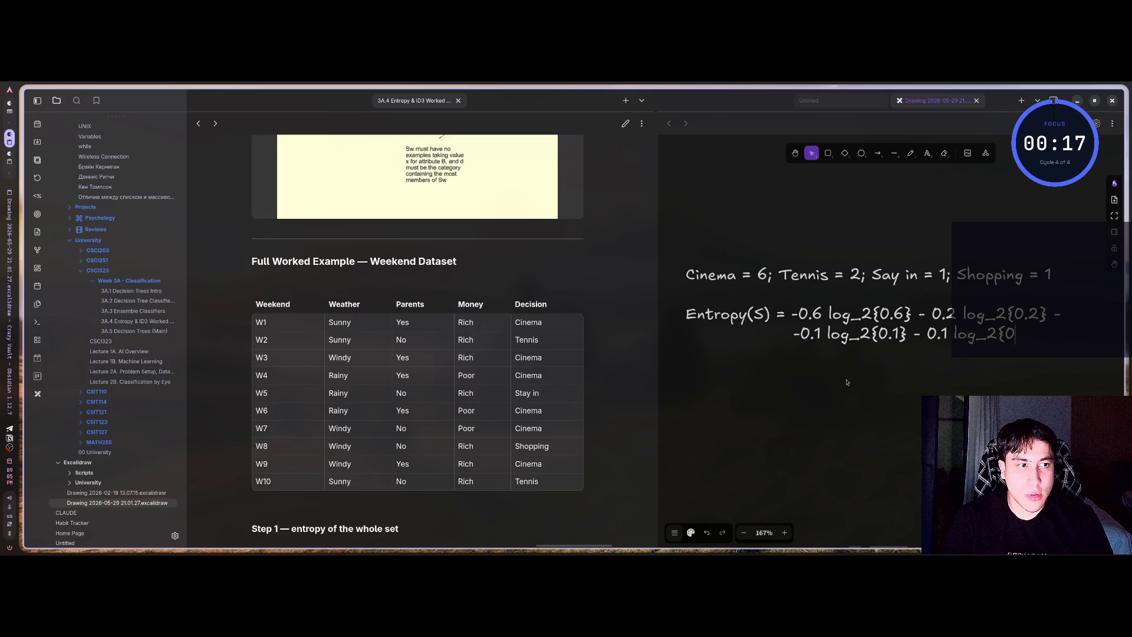
{"action": "type", "text": ".1}"}
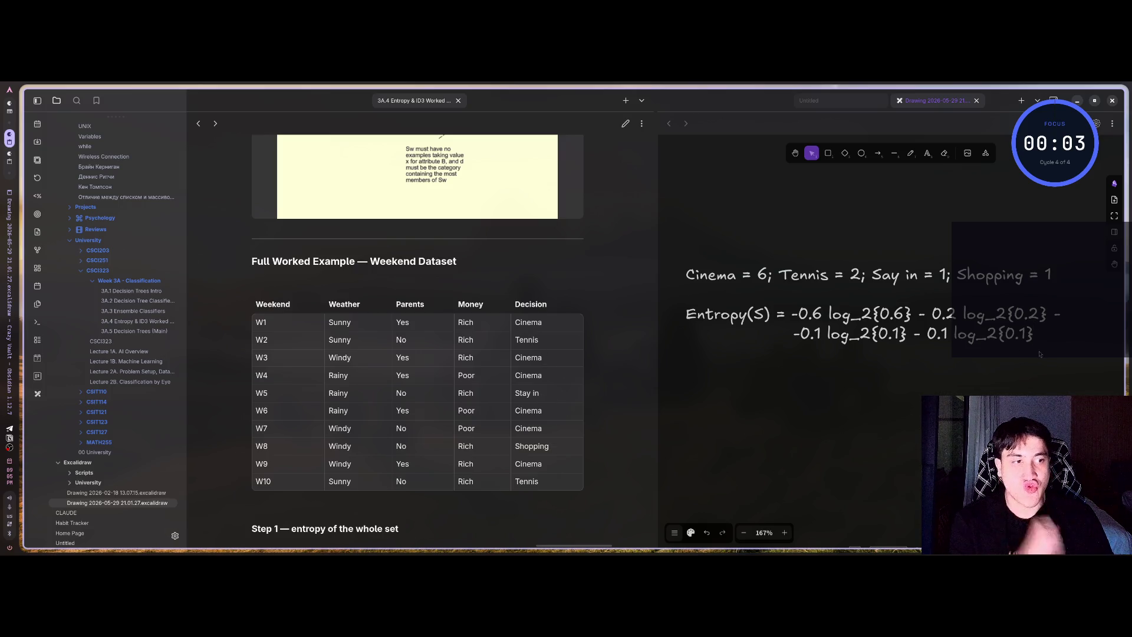
{"action": "type", "text": " ="}
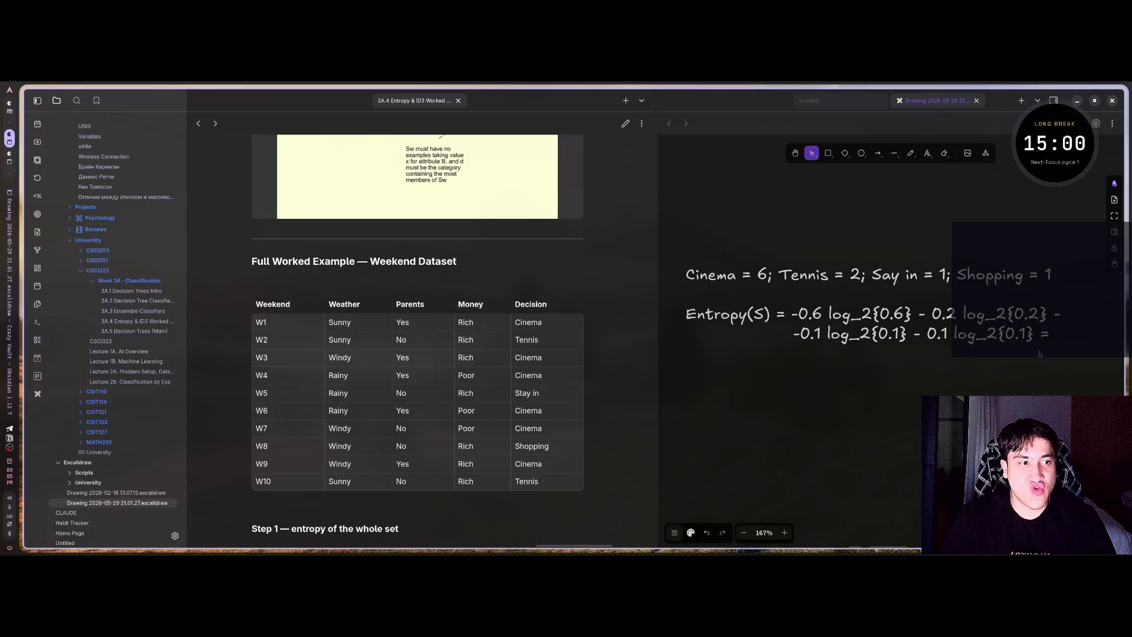
- Add an indented third line beginning with '=' below the Entropy expression
{"action": "key", "text": "Return"}
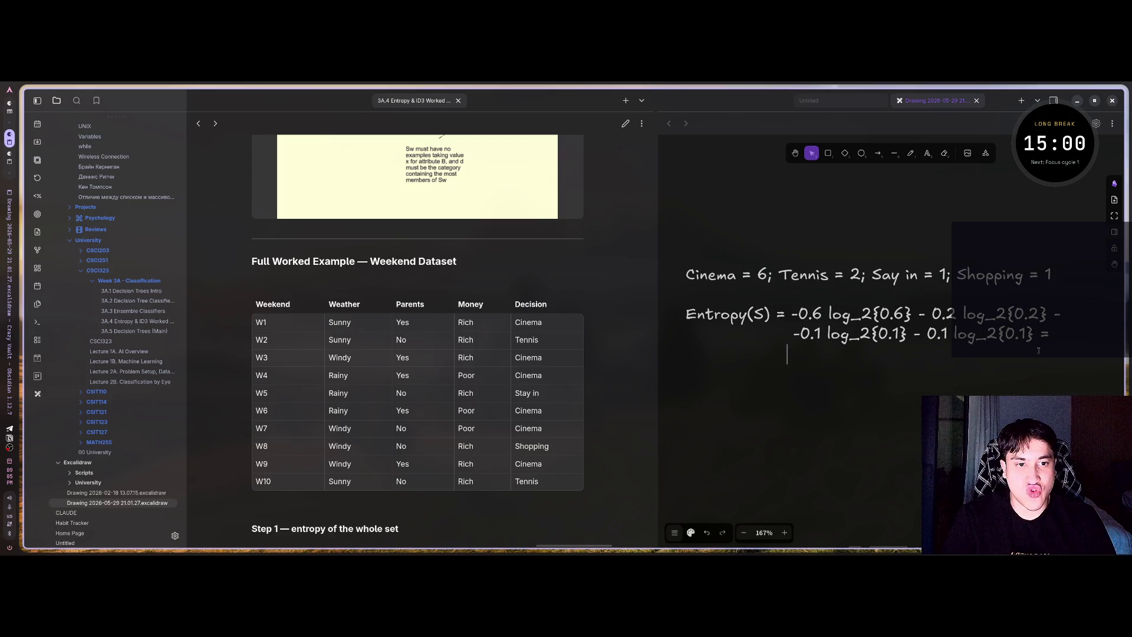
{"action": "key", "text": "BackSpace"}
{"action": "type", "text": "="}
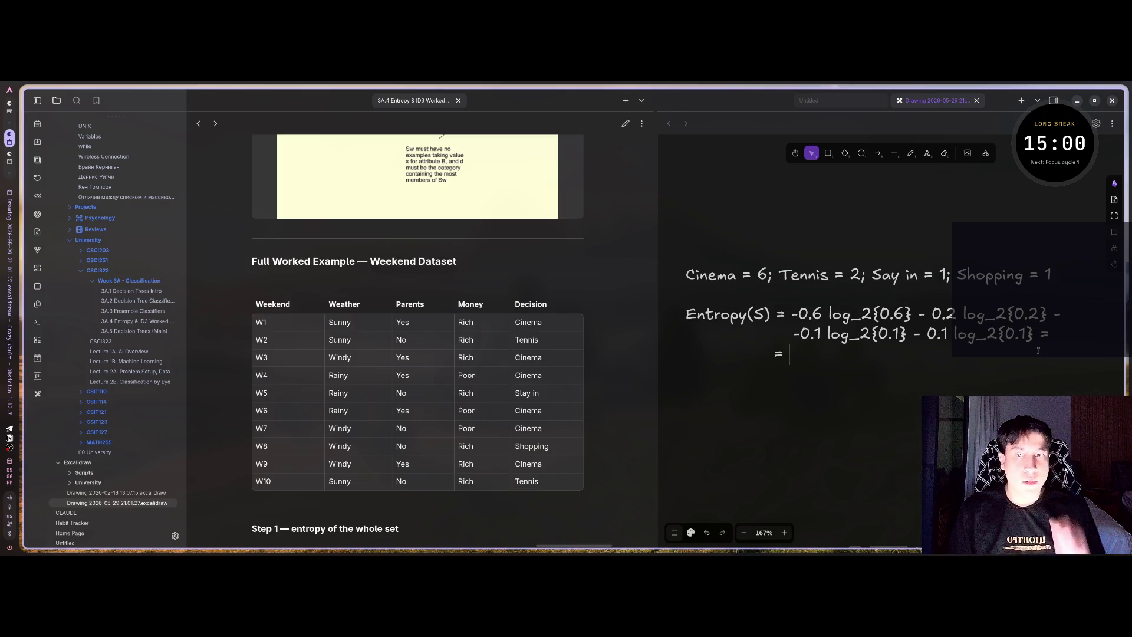
{"action": "scroll", "coordinate": [599, 390], "scroll_direction": "down", "scroll_amount": 5}
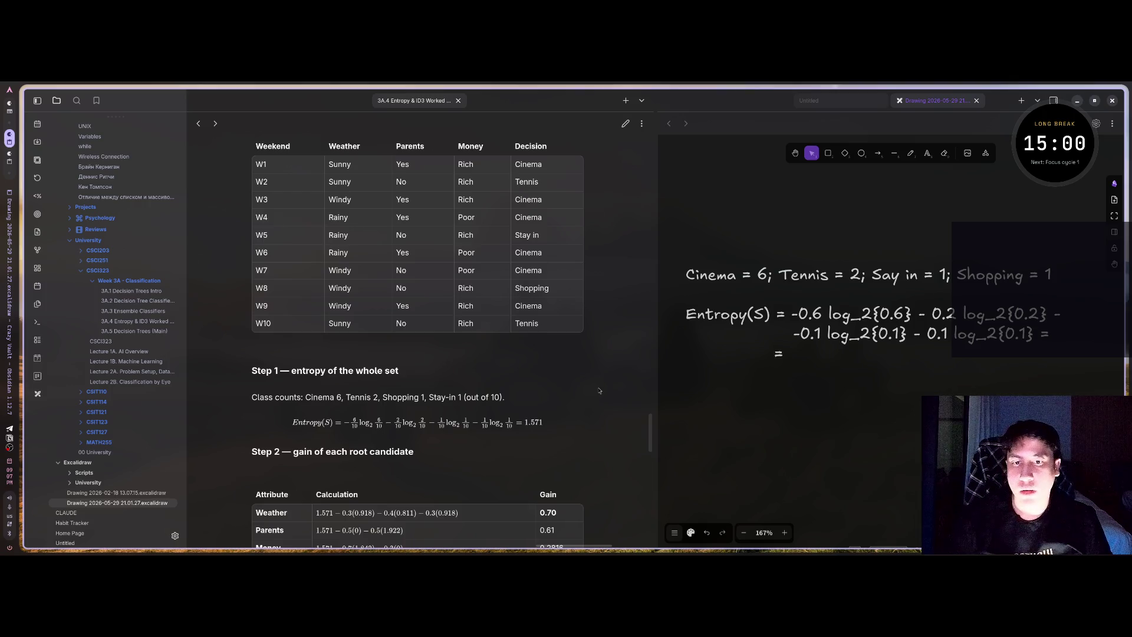
- Complete the result line so it reads '= 1.571'
{"action": "type", "text": "1.59"}
{"action": "key", "text": "BackSpace"}
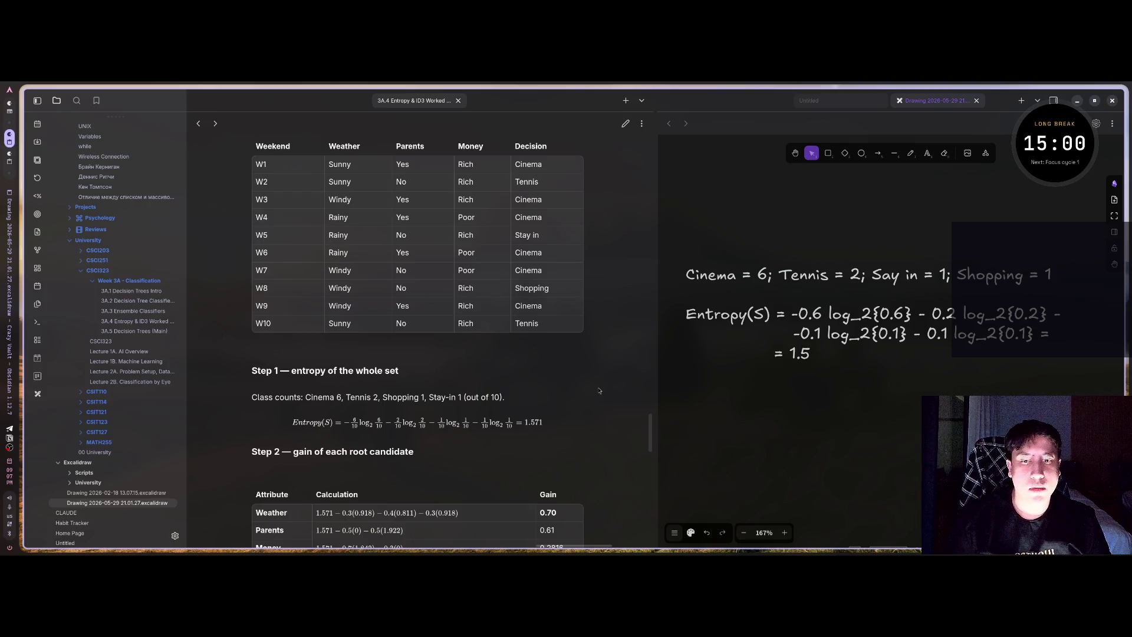
{"action": "type", "text": "71"}
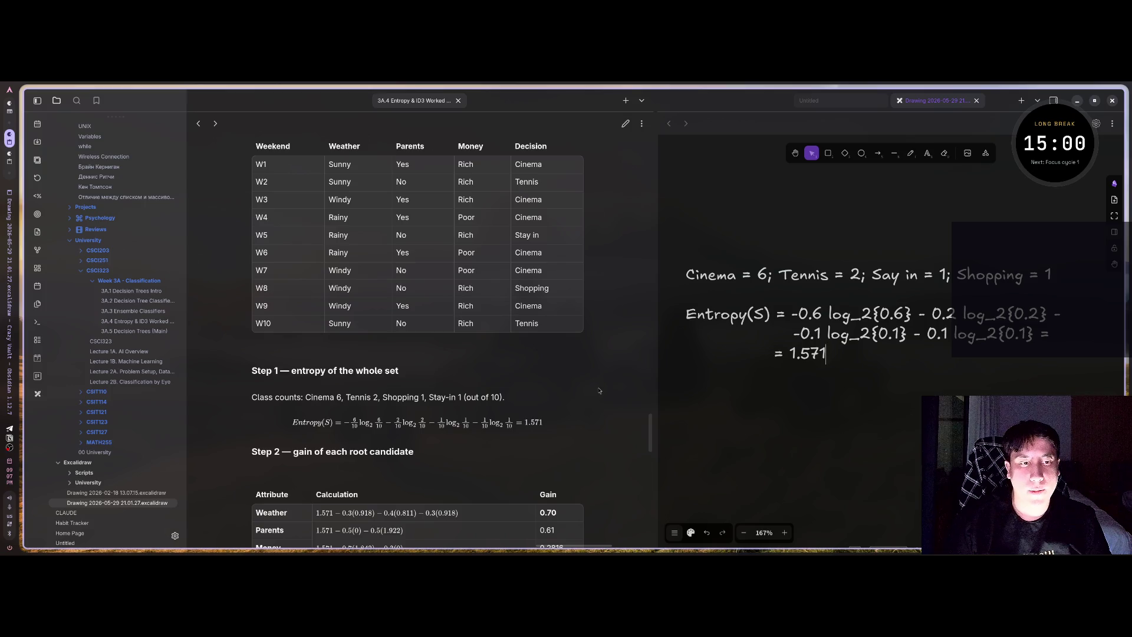
{"action": "key", "text": "ctrl+Left"}
{"action": "key", "text": "ctrl+Left"}
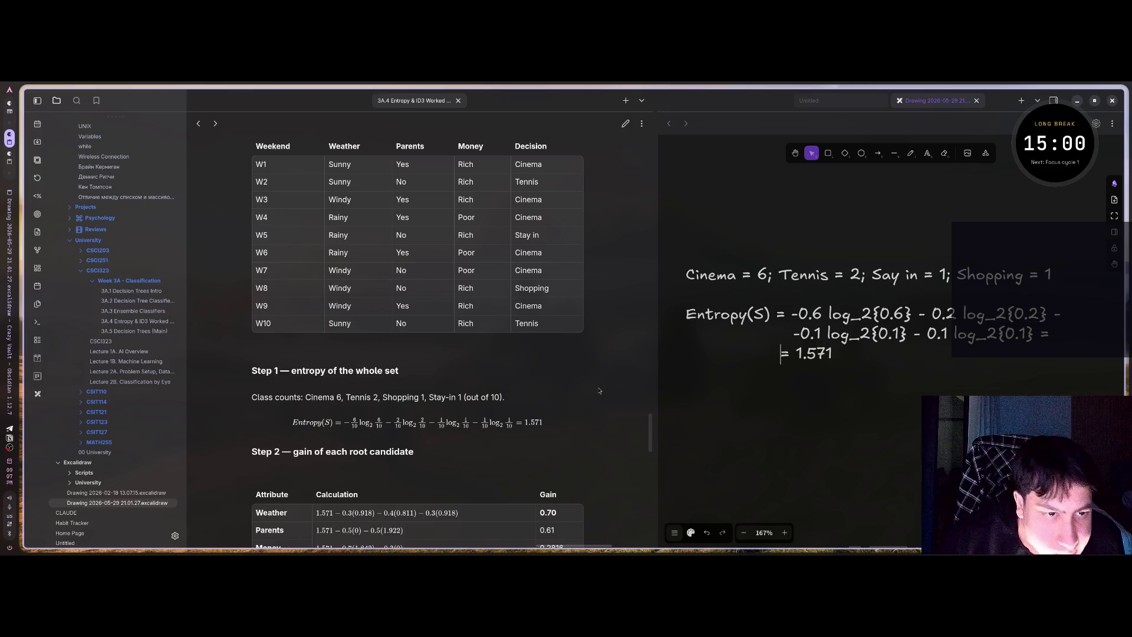
{"action": "key", "text": "Right"}
{"action": "key", "text": "Right"}
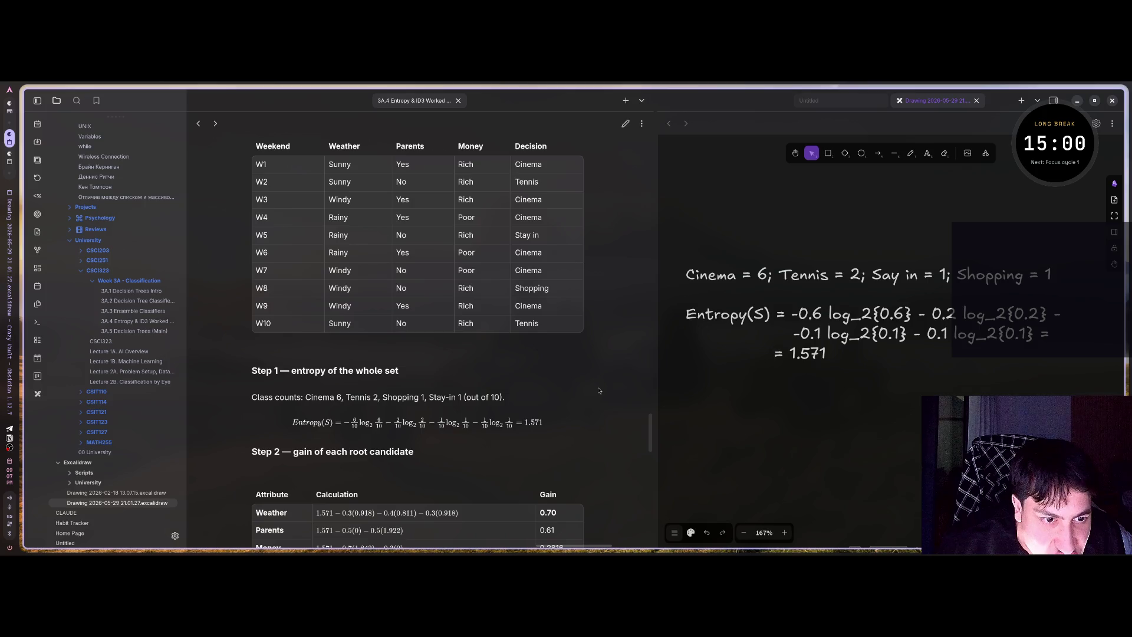
{"action": "key", "text": "End"}
{"action": "key", "text": "Return"}
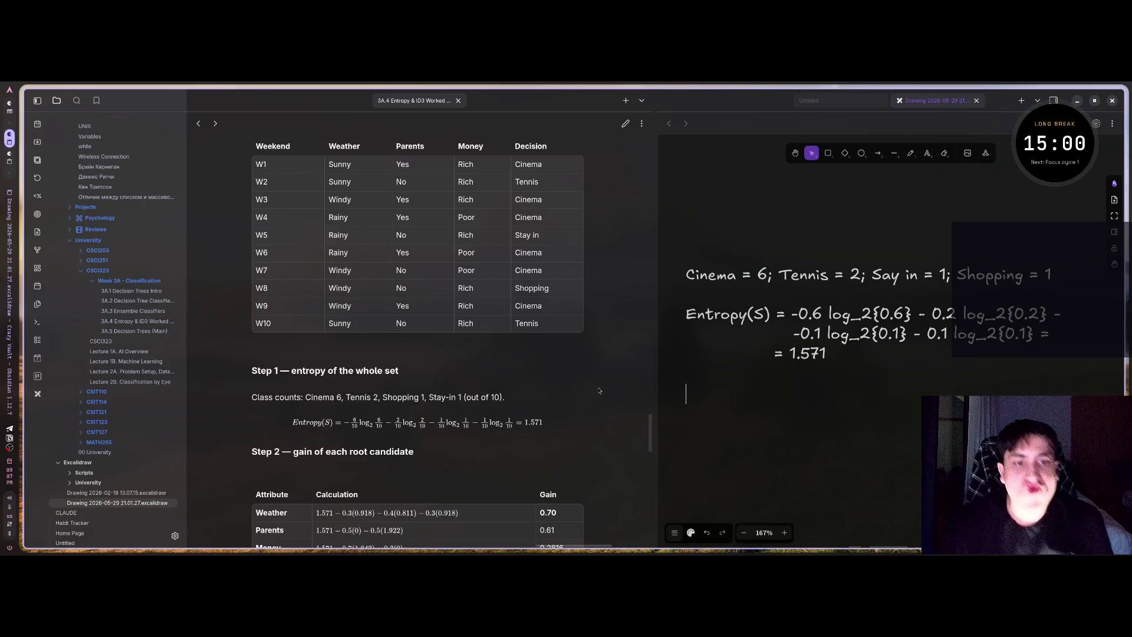
{"action": "scroll", "coordinate": [592, 368], "scroll_direction": "down", "scroll_amount": 3}
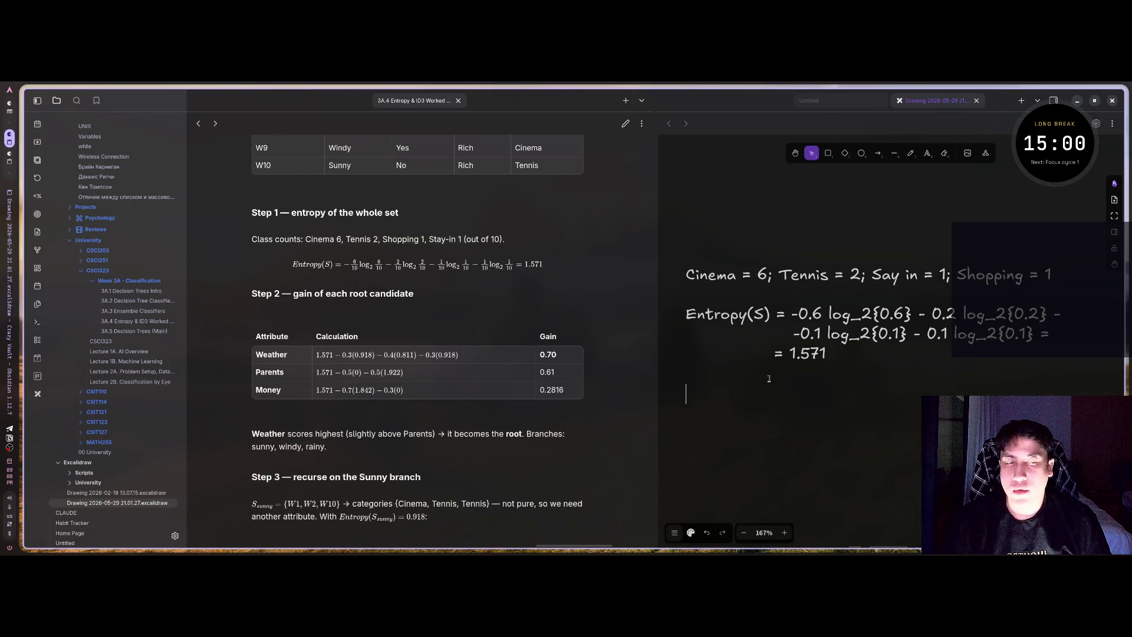
- Add a 'Step 1.' heading above the class counts and start saving the drawing
{"action": "left_click", "coordinate": [701, 287]}
{"action": "key", "text": "Return"}
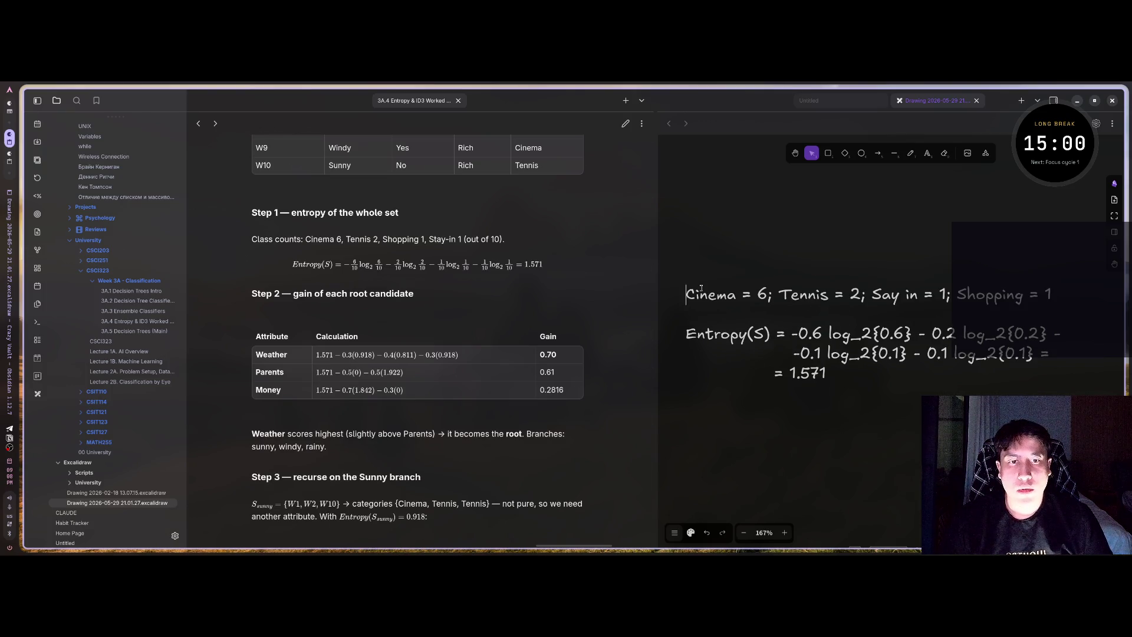
{"action": "key", "text": "Return"}
{"action": "type", "text": "Step!"}
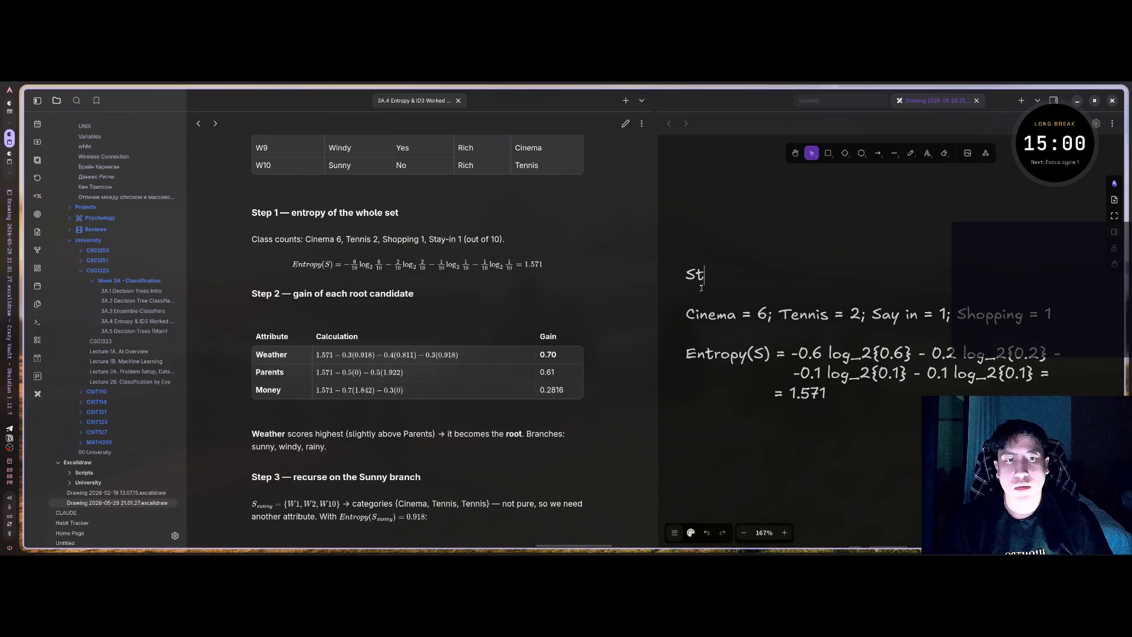
{"action": "key", "text": "BackSpace"}
{"action": "key", "text": "BackSpace"}
{"action": "type", "text": "p 1"}
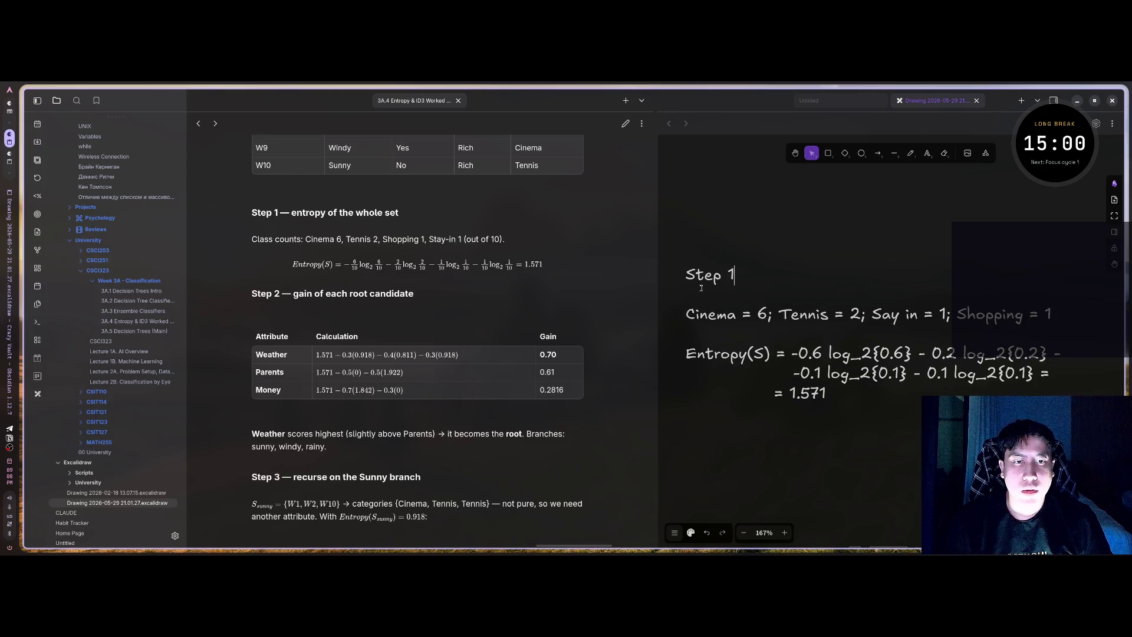
{"action": "type", "text": "."}
{"action": "key", "text": "ctrl+s"}
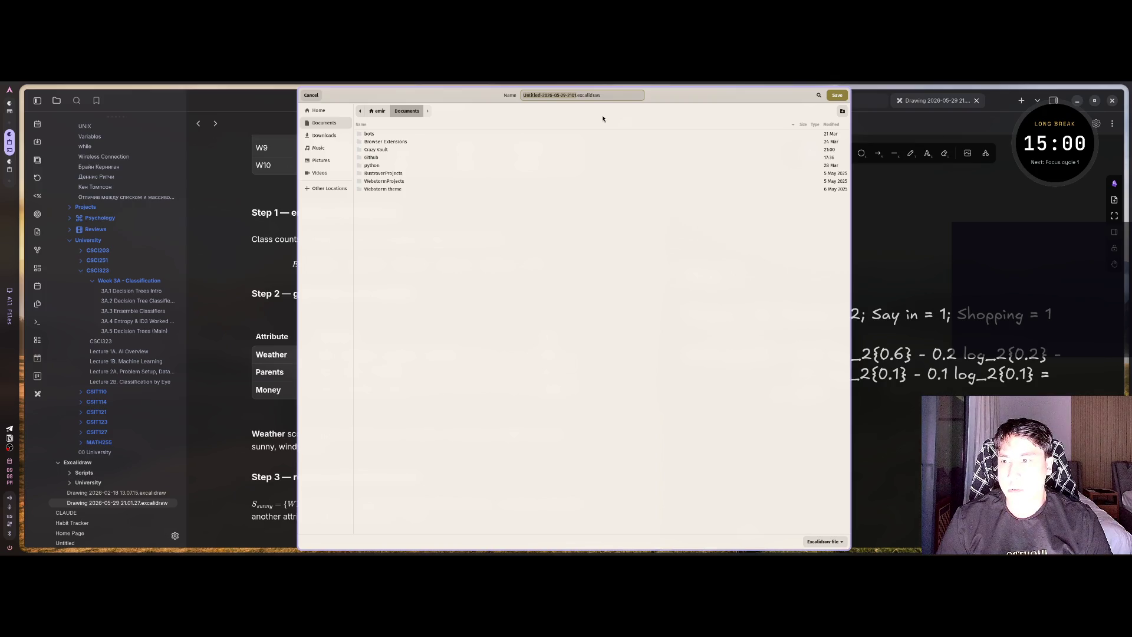
- Name the file Entropy and browse into Crazy Vault's University/CSCI323/Week 3A folder
{"action": "key", "text": "BackSpace"}
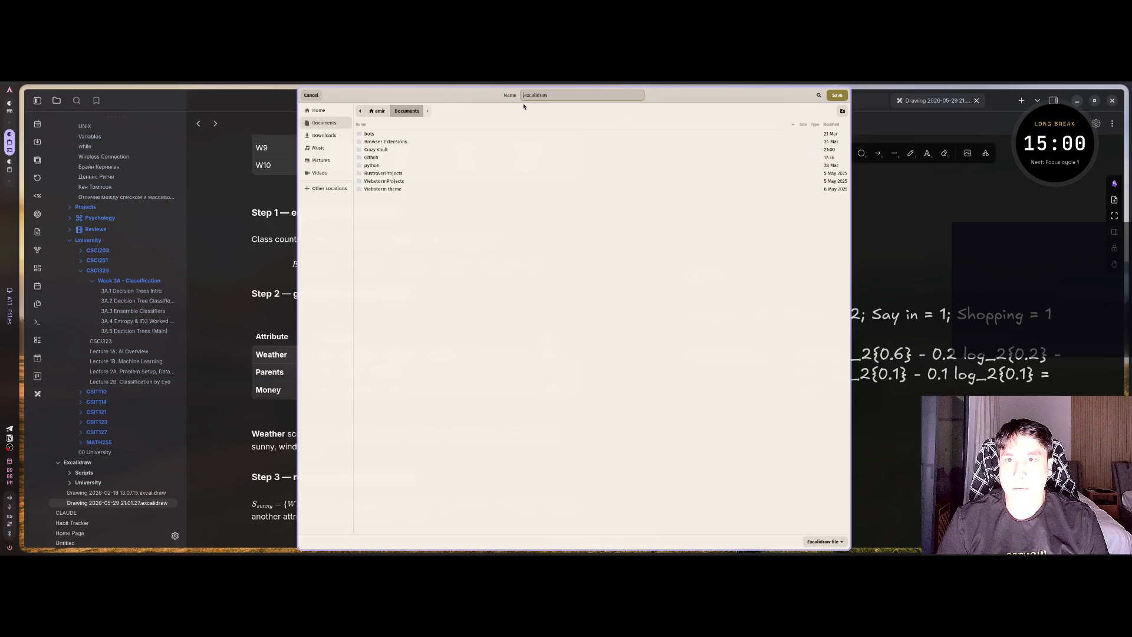
{"action": "type", "text": "Entropy"}
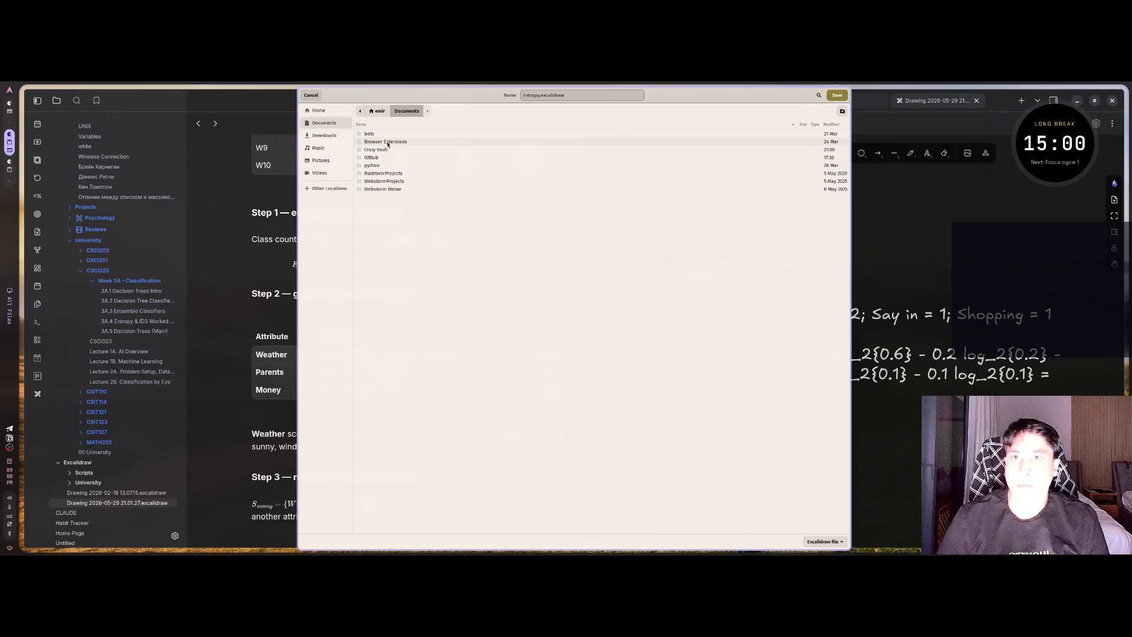
{"action": "double_click", "coordinate": [380, 150]}
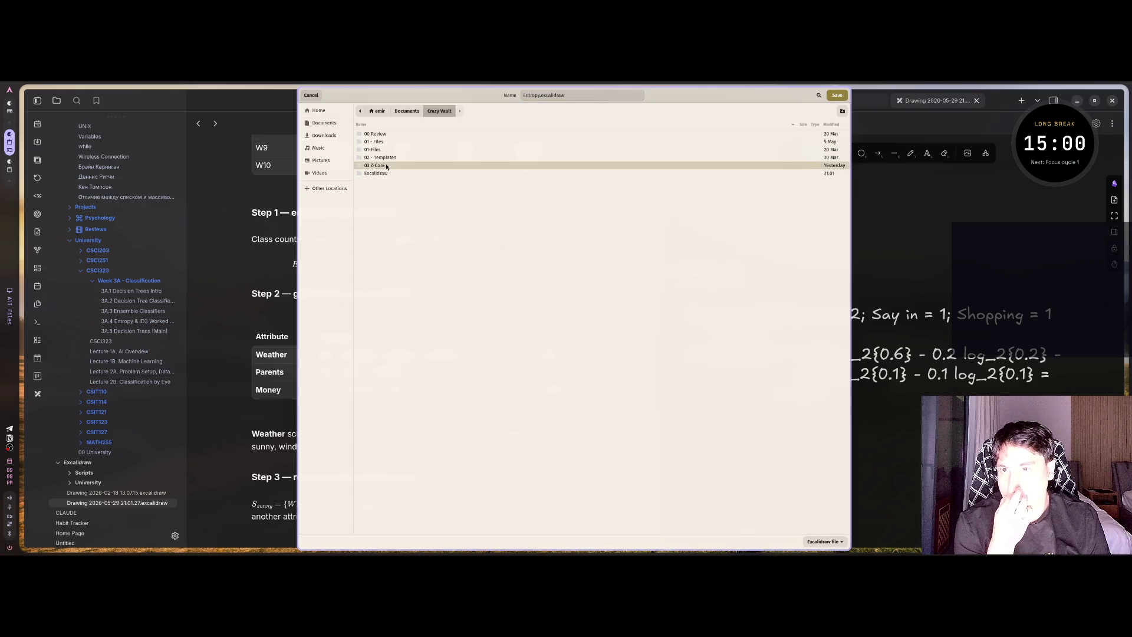
{"action": "double_click", "coordinate": [377, 166]}
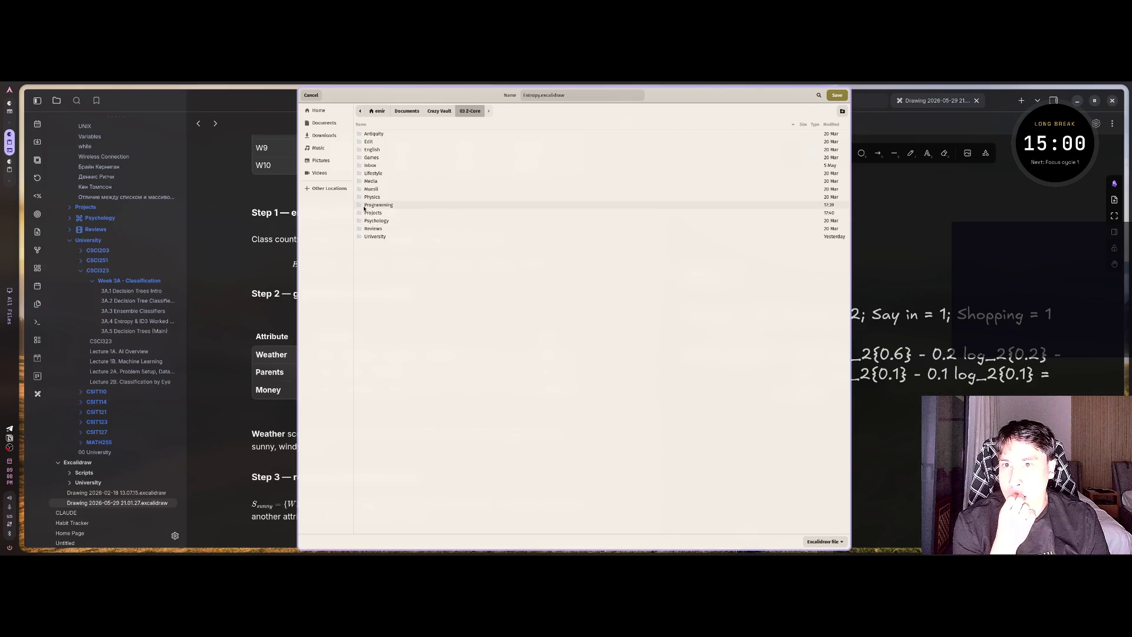
{"action": "double_click", "coordinate": [367, 236]}
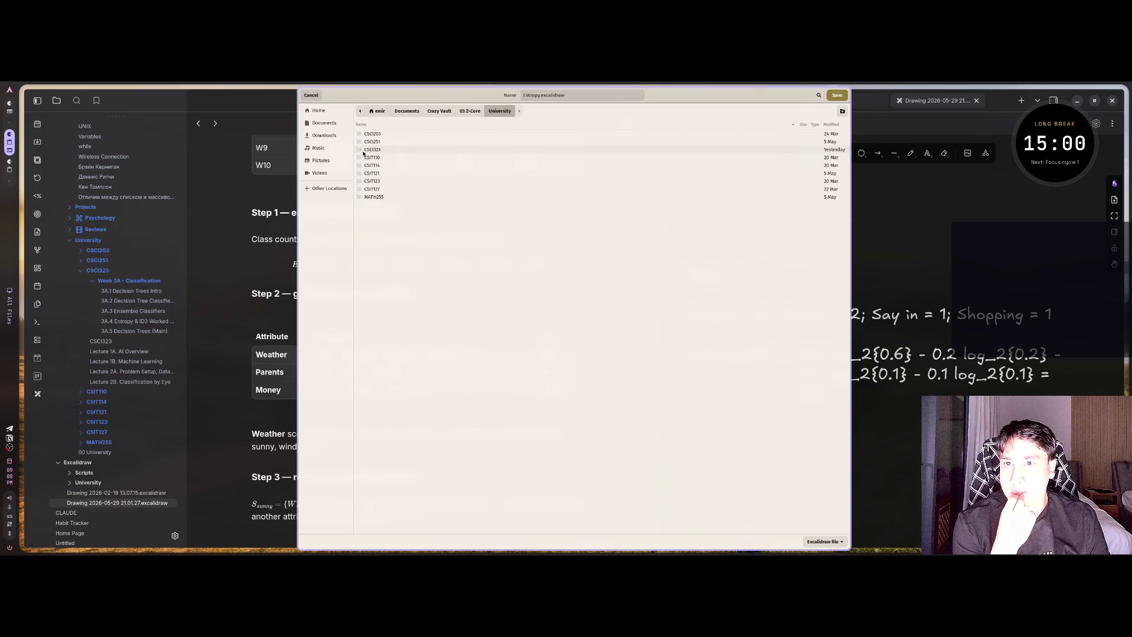
{"action": "double_click", "coordinate": [363, 150]}
{"action": "double_click", "coordinate": [360, 134]}
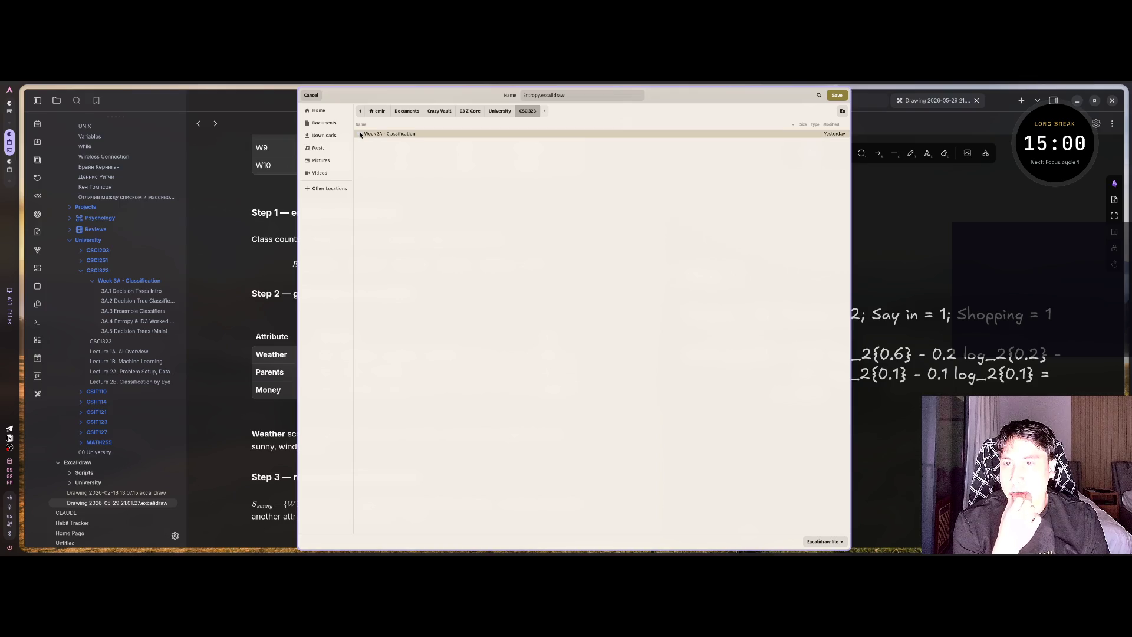
- Go back up and into Crazy Vault's Excalidraw/University folder instead
{"action": "left_click", "coordinate": [527, 111]}
{"action": "left_click", "coordinate": [499, 110]}
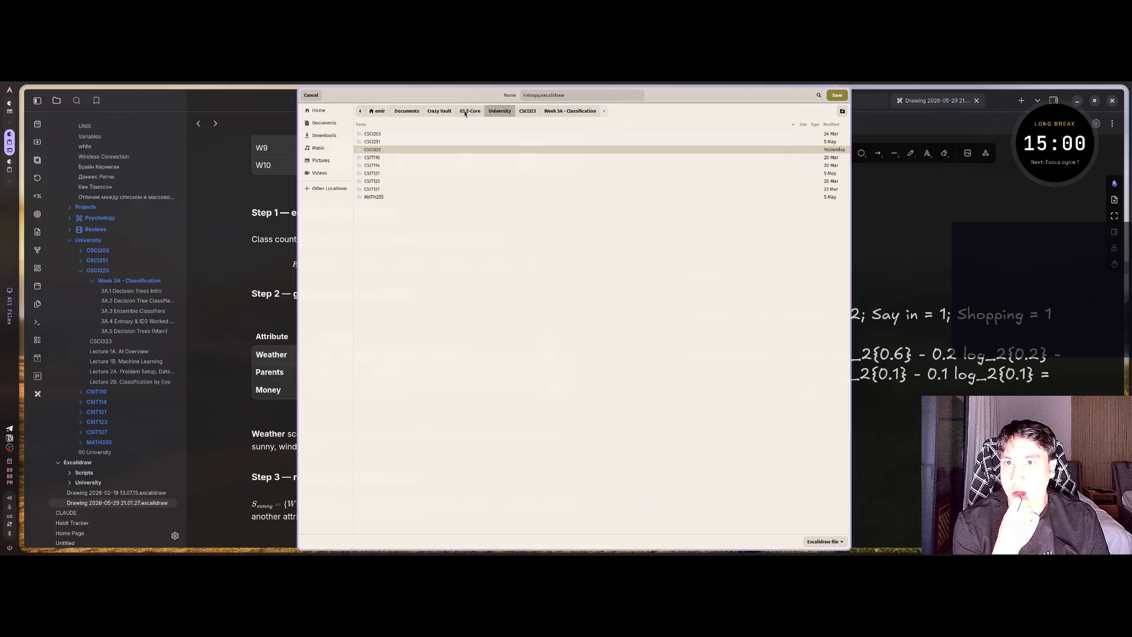
{"action": "left_click", "coordinate": [469, 111]}
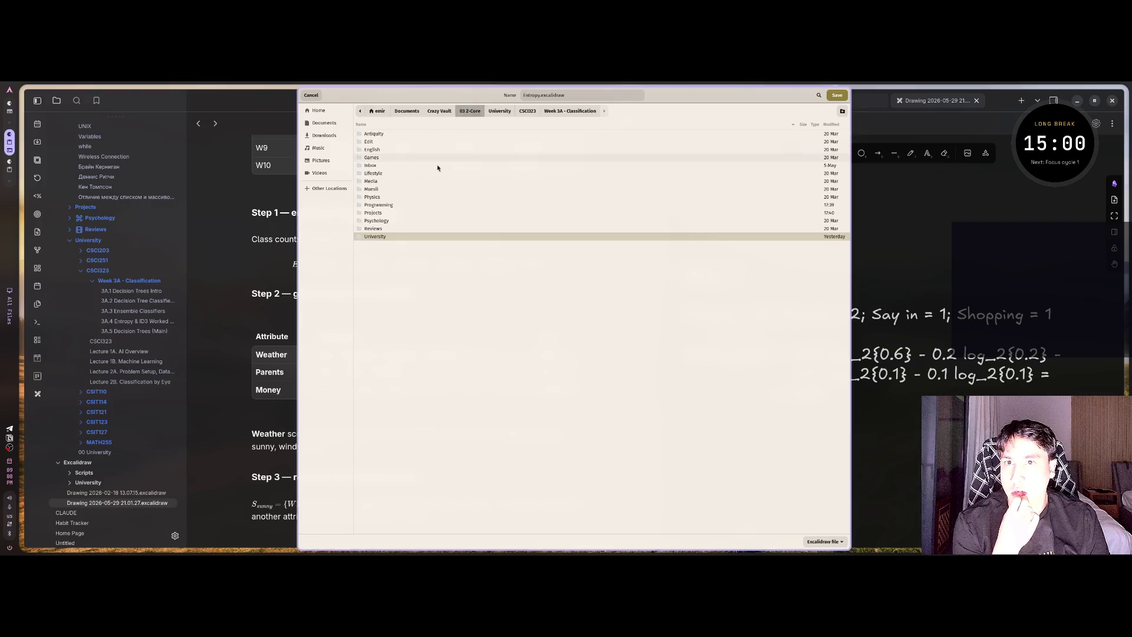
{"action": "left_click", "coordinate": [440, 111]}
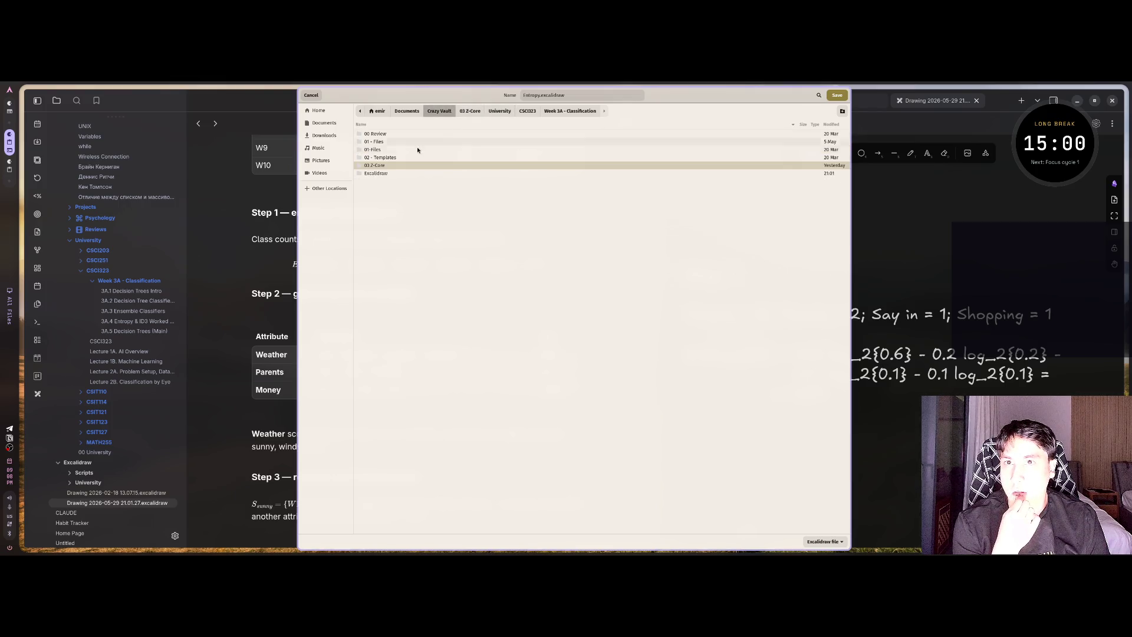
{"action": "double_click", "coordinate": [376, 173]}
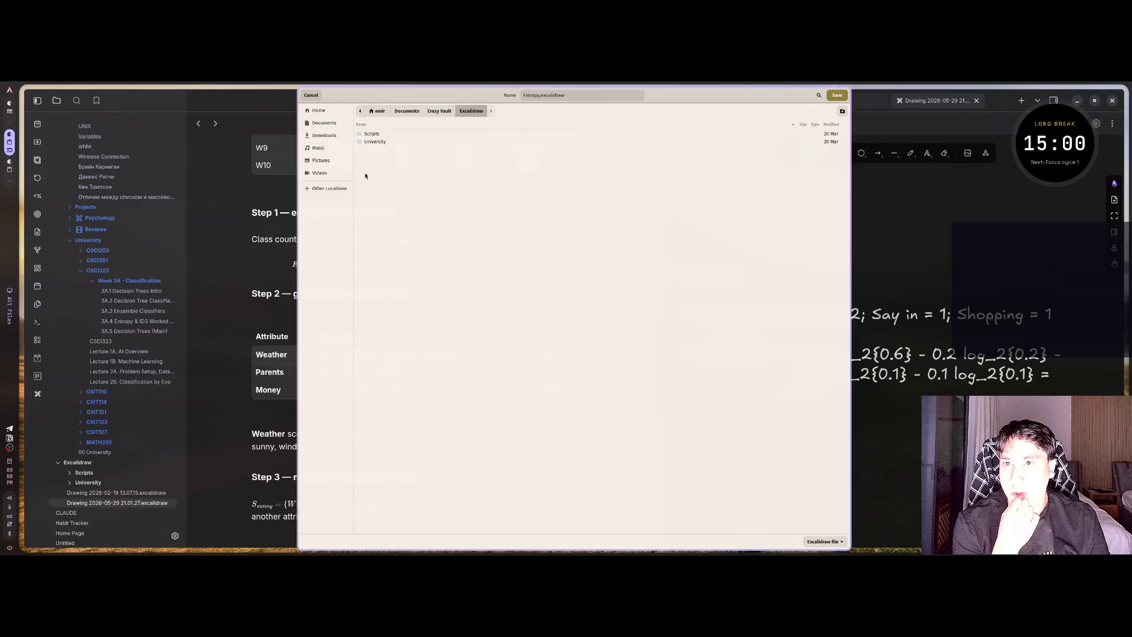
{"action": "left_click", "coordinate": [360, 144]}
{"action": "double_click", "coordinate": [360, 144]}
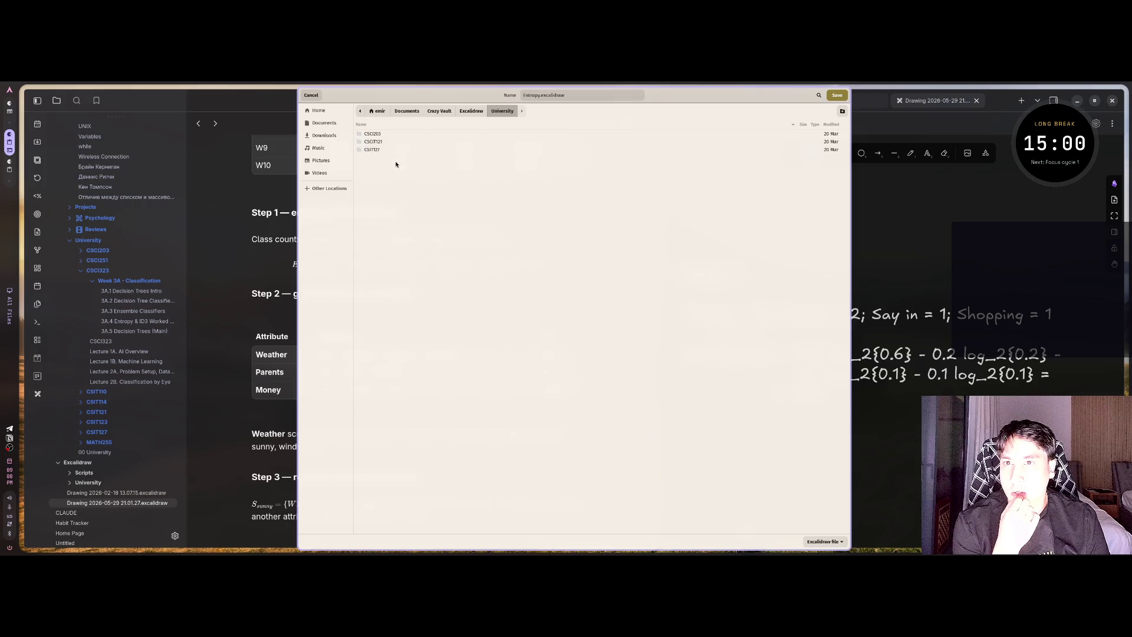
- Create a CSCI323 folder in Excalidraw/University and save Entropy.excalidraw into it
{"action": "left_click", "coordinate": [842, 110]}
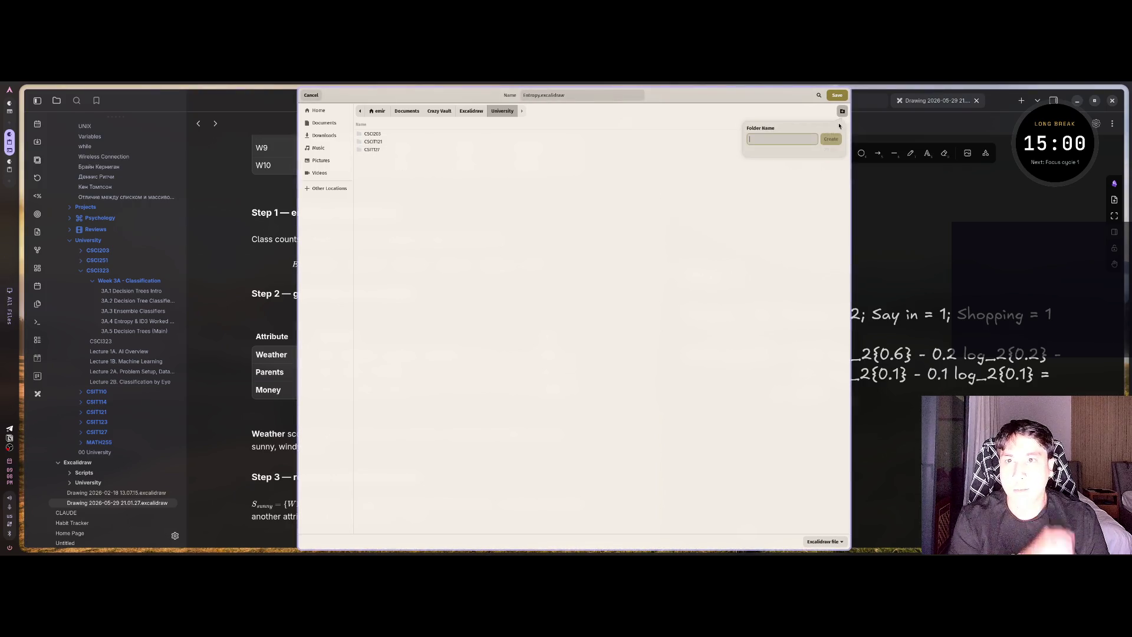
{"action": "type", "text": "CSCI"}
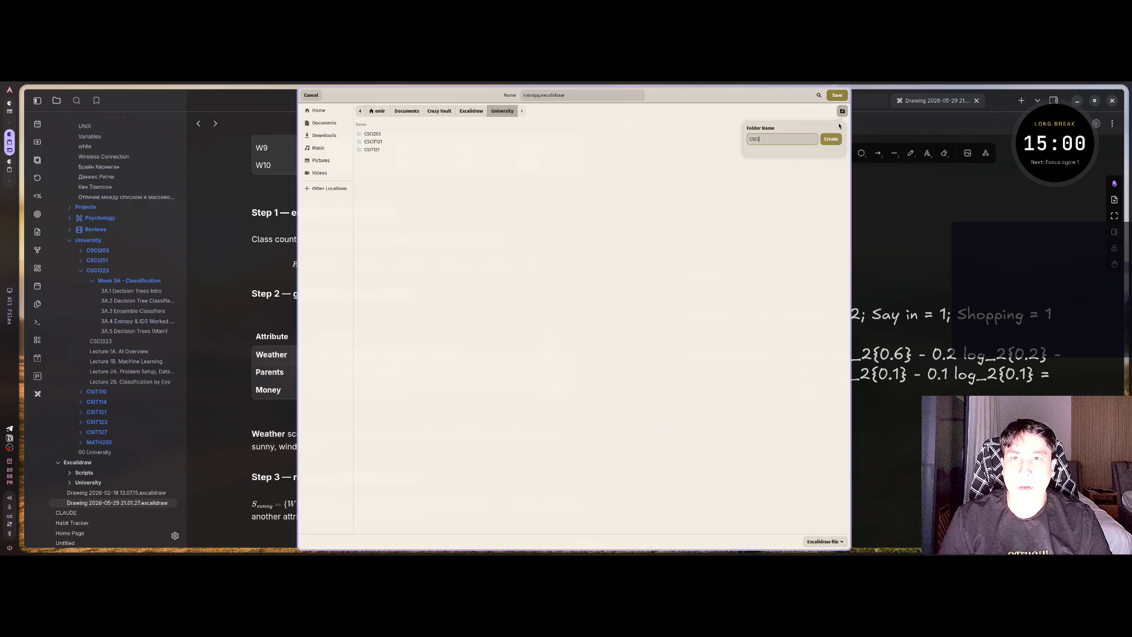
{"action": "type", "text": "323"}
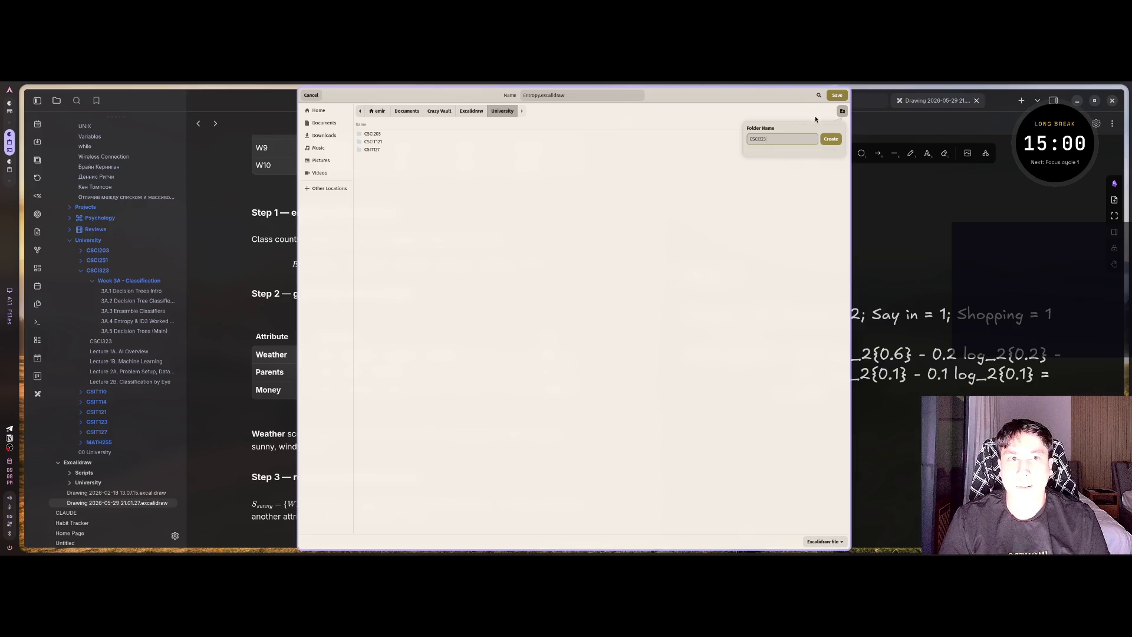
{"action": "left_click", "coordinate": [830, 141]}
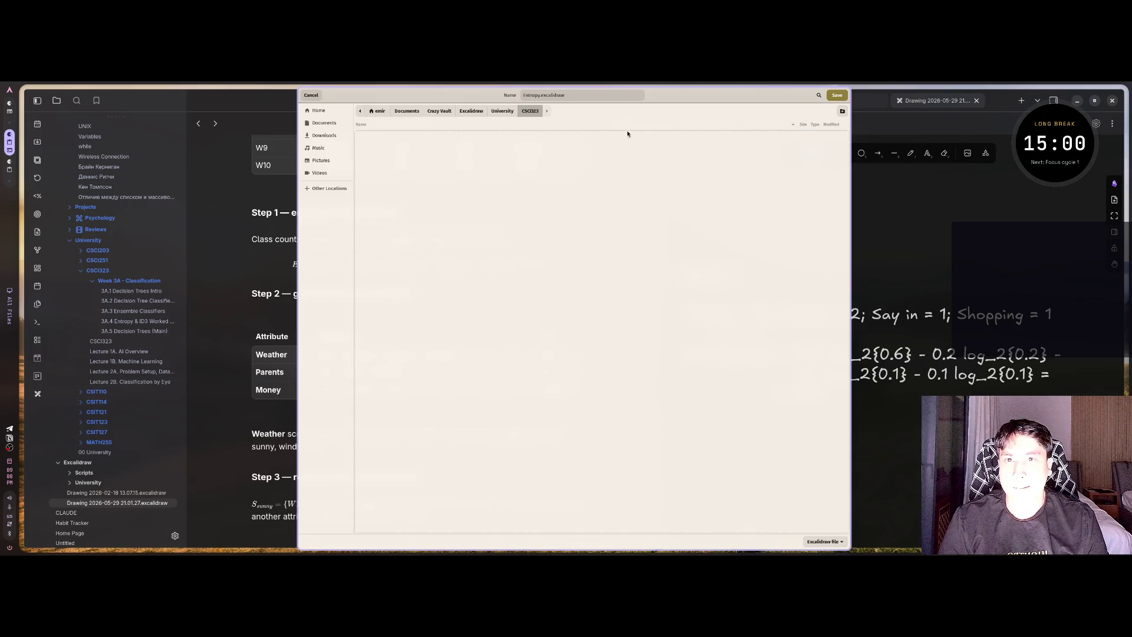
{"action": "left_click", "coordinate": [841, 112]}
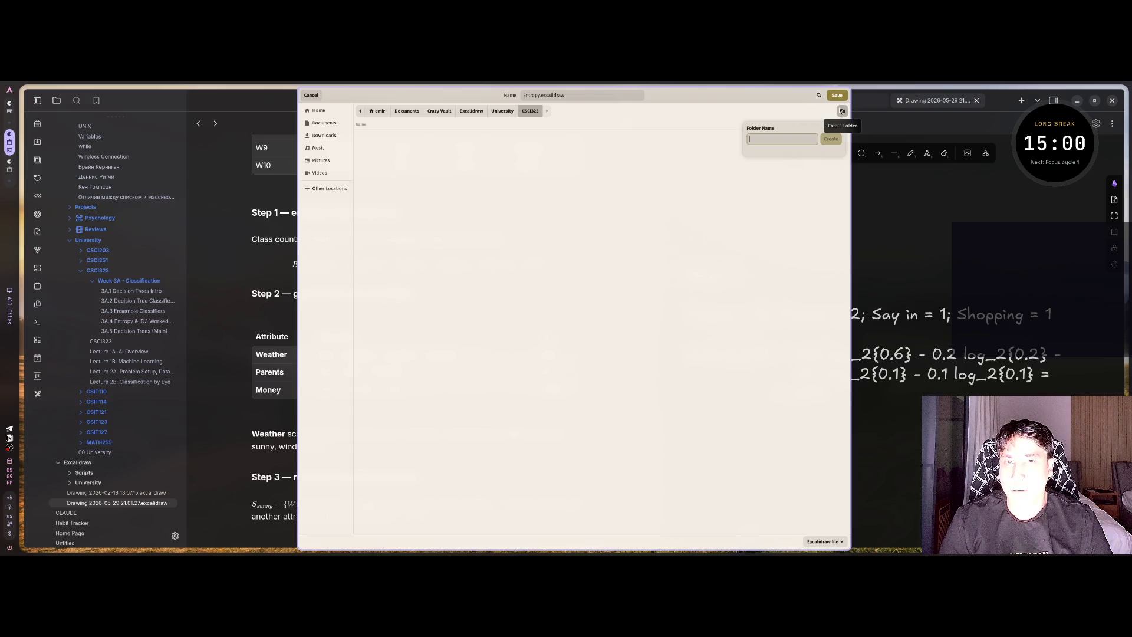
{"action": "type", "text": "En"}
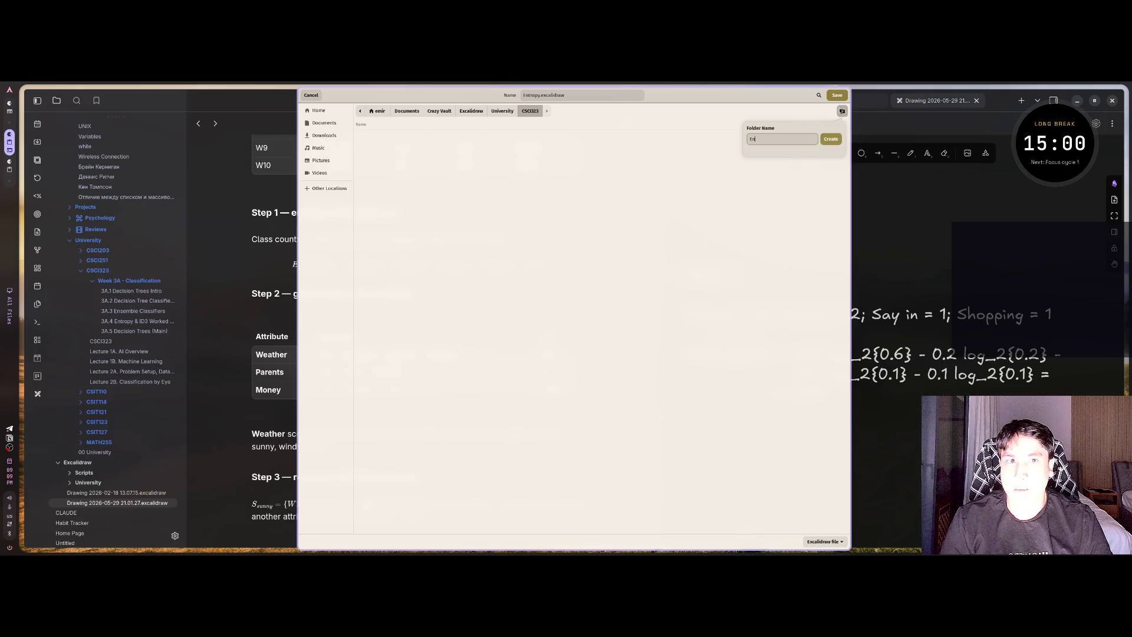
{"action": "type", "text": "tropy"}
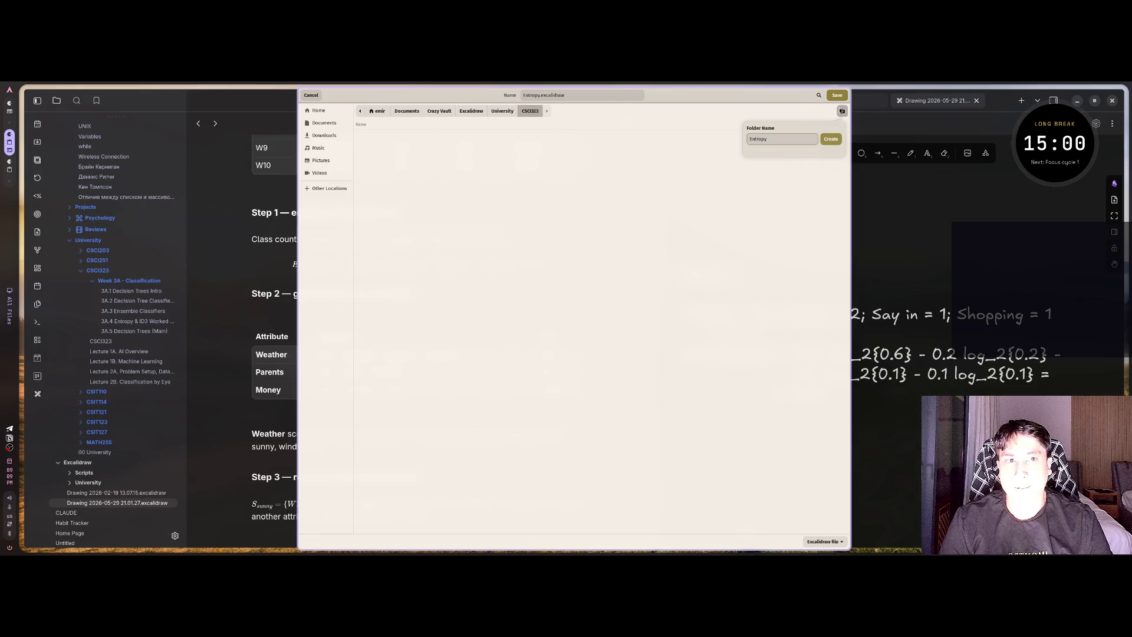
{"action": "left_click", "coordinate": [830, 139]}
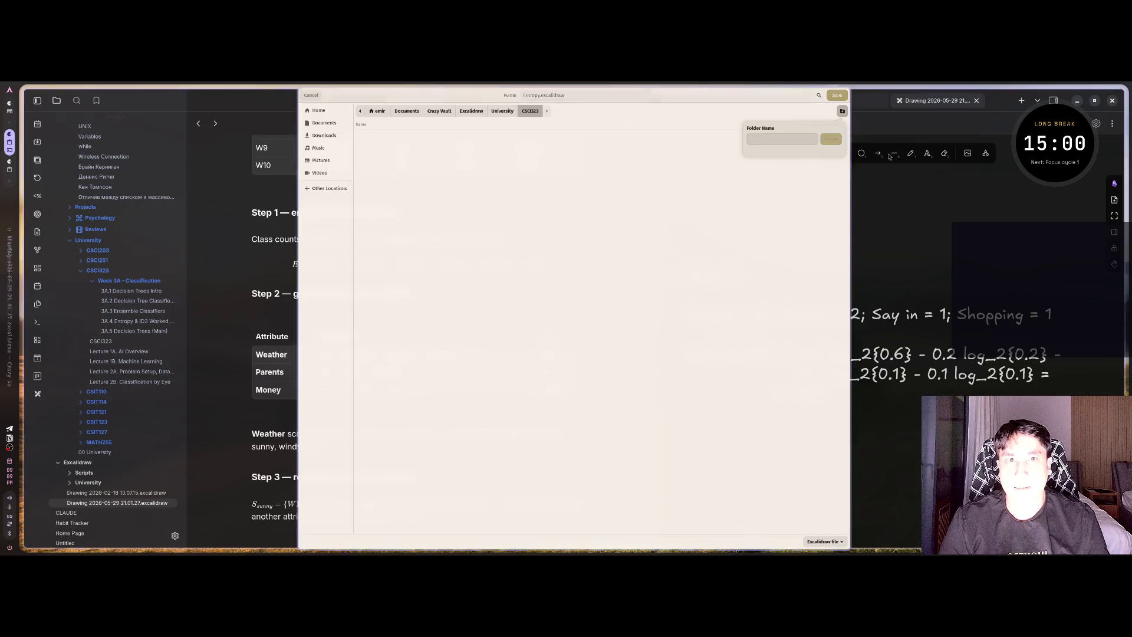
{"action": "left_click", "coordinate": [836, 95]}
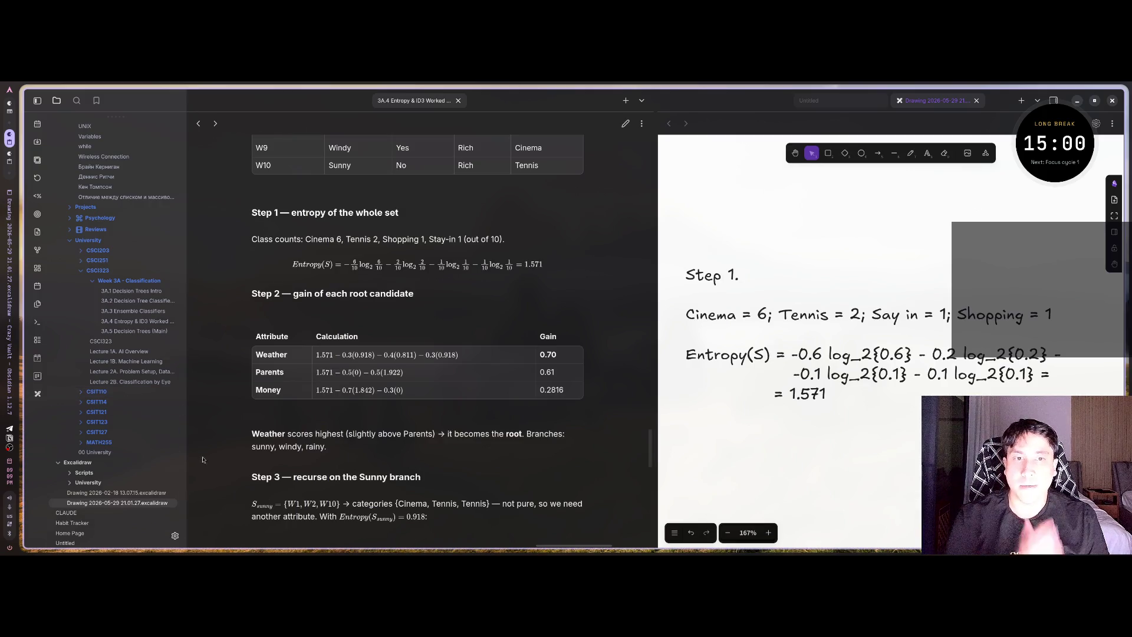
- Open the Entropy drawing from Excalidraw/University/CSCI323 and close the Untitled tab
{"action": "scroll", "coordinate": [142, 431], "scroll_direction": "down", "scroll_amount": 1}
{"action": "scroll", "coordinate": [142, 431], "scroll_direction": "down", "scroll_amount": 1}
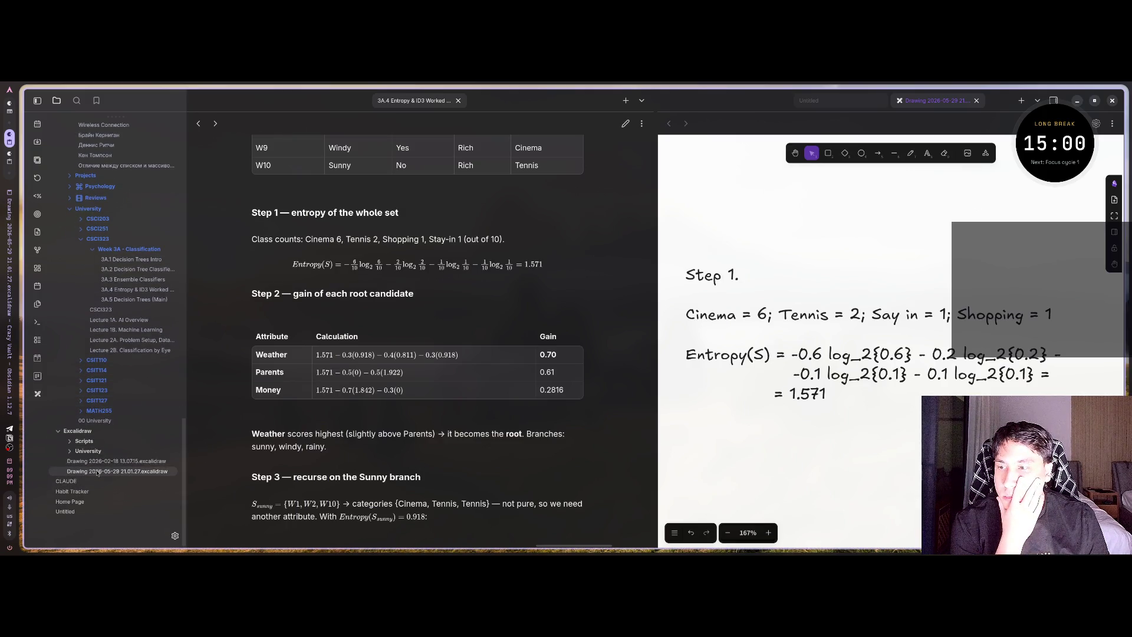
{"action": "left_click_drag", "start_coordinate": [70, 451], "coordinate": [68, 453]}
{"action": "left_click", "coordinate": [68, 451]}
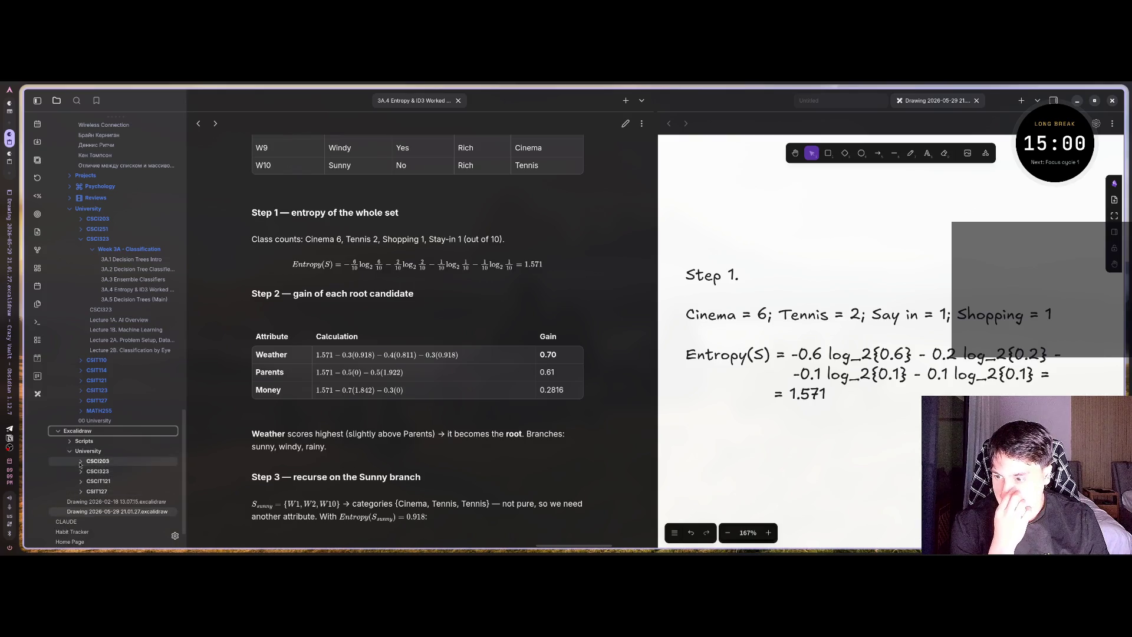
{"action": "left_click", "coordinate": [80, 462]}
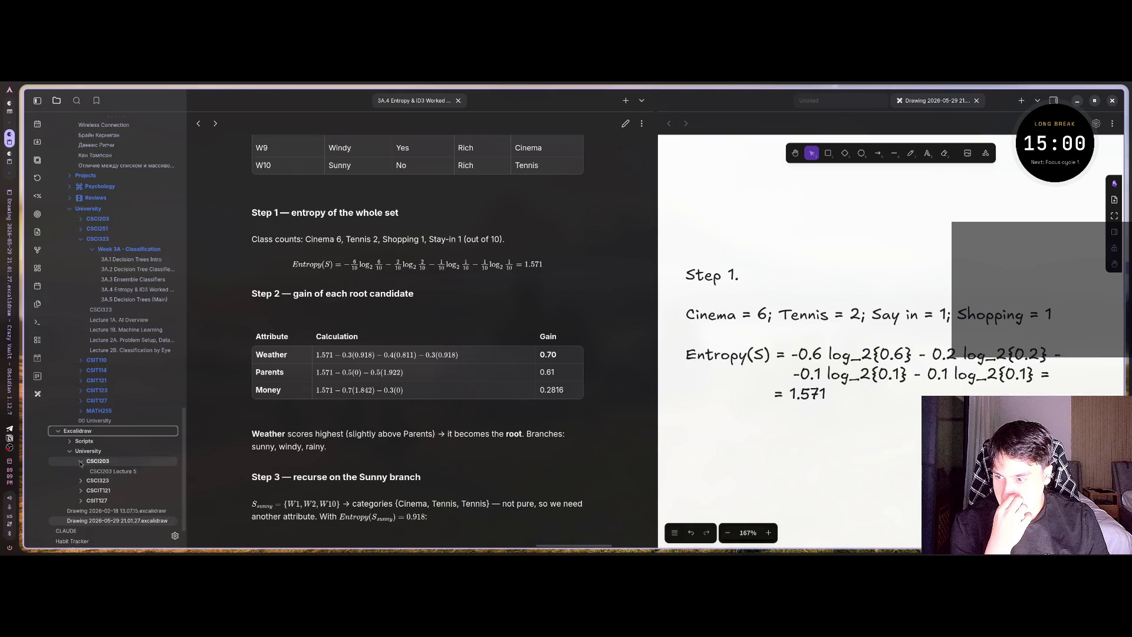
{"action": "left_click", "coordinate": [80, 461]}
{"action": "left_click", "coordinate": [81, 471]}
{"action": "left_click", "coordinate": [117, 485]}
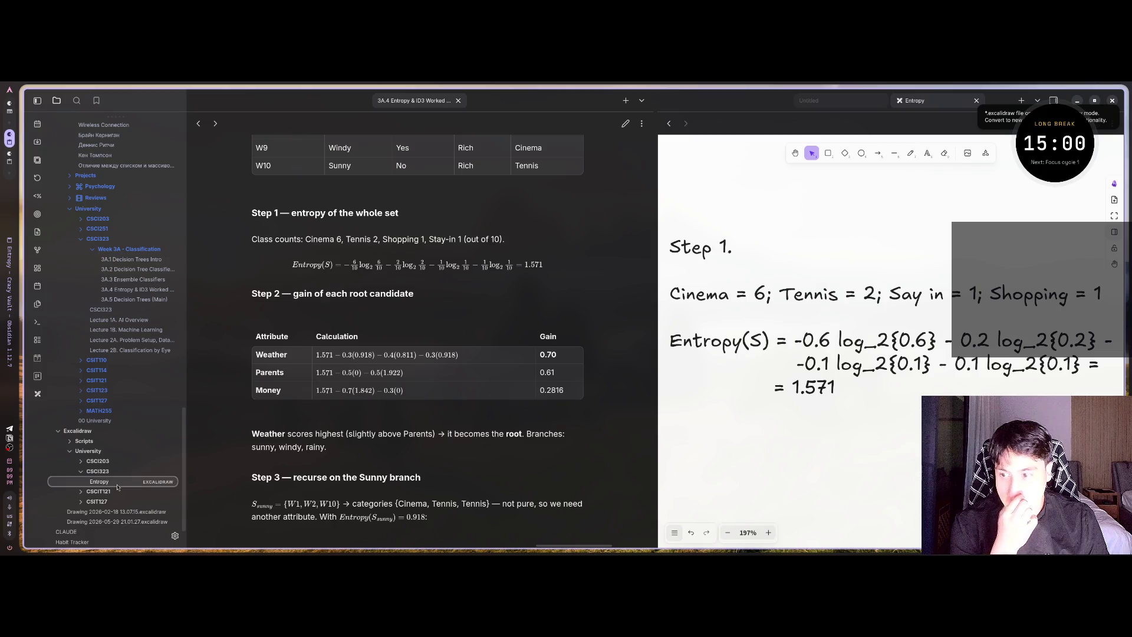
{"action": "left_click", "coordinate": [881, 101]}
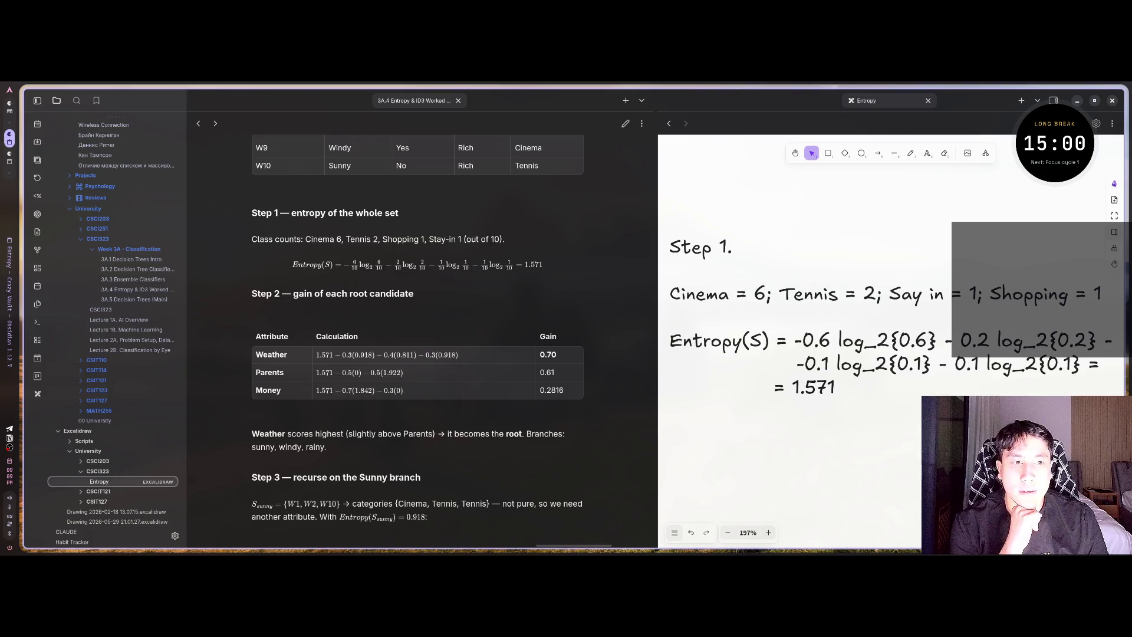
- Switch the Entropy canvas to dark mode
{"action": "left_click", "coordinate": [674, 533]}
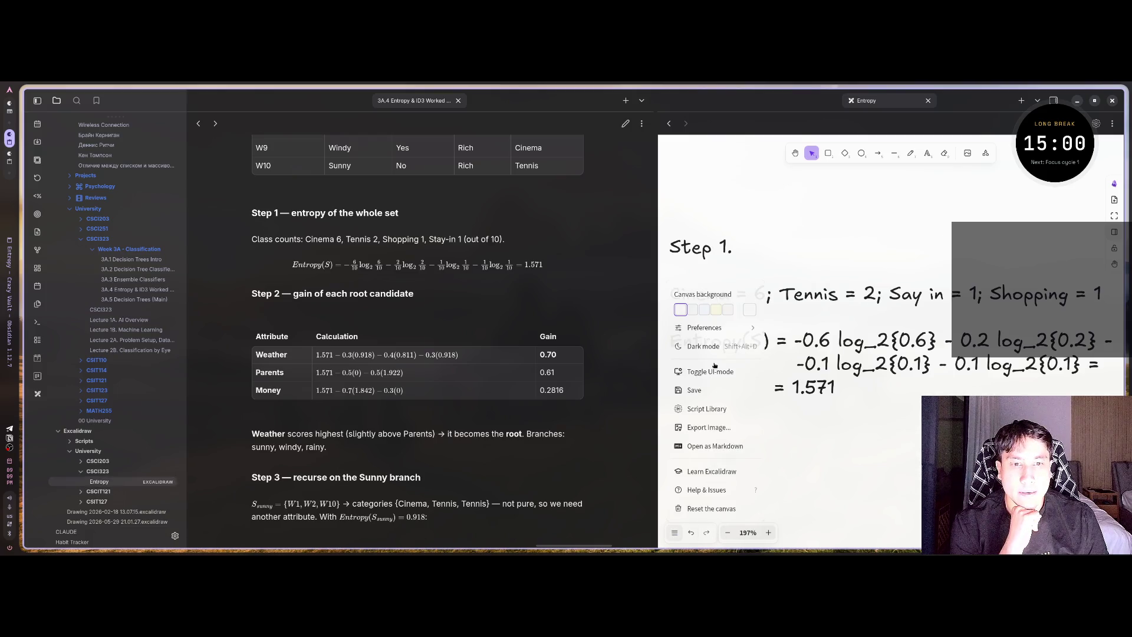
{"action": "left_click", "coordinate": [719, 355]}
{"action": "key", "text": "Escape"}
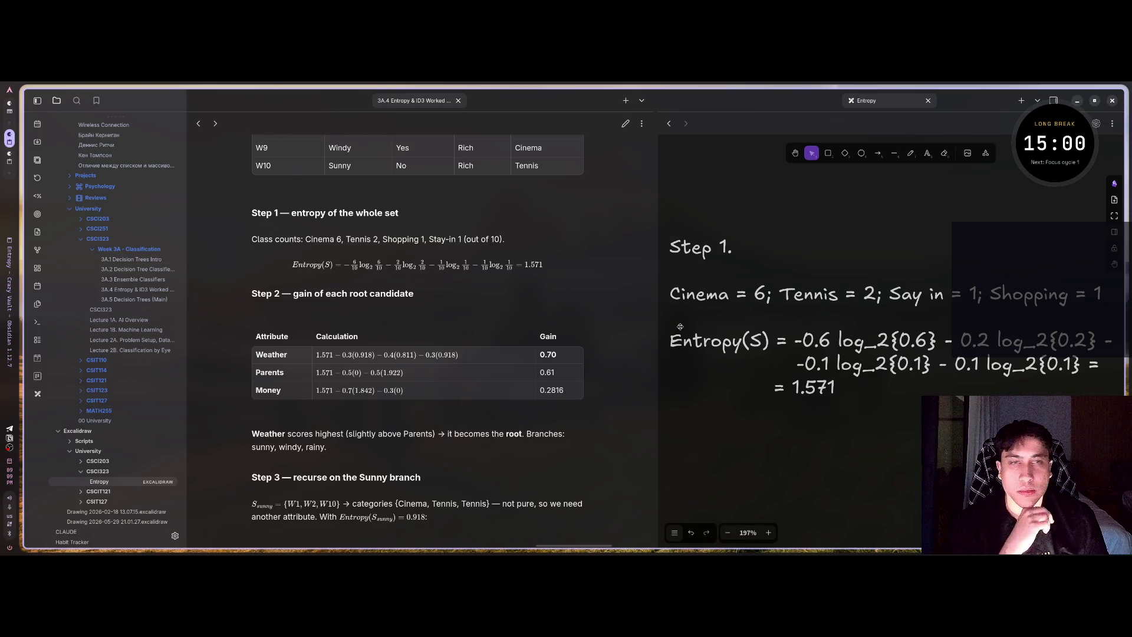
{"action": "scroll", "coordinate": [110, 470], "scroll_direction": "down", "scroll_amount": 1}
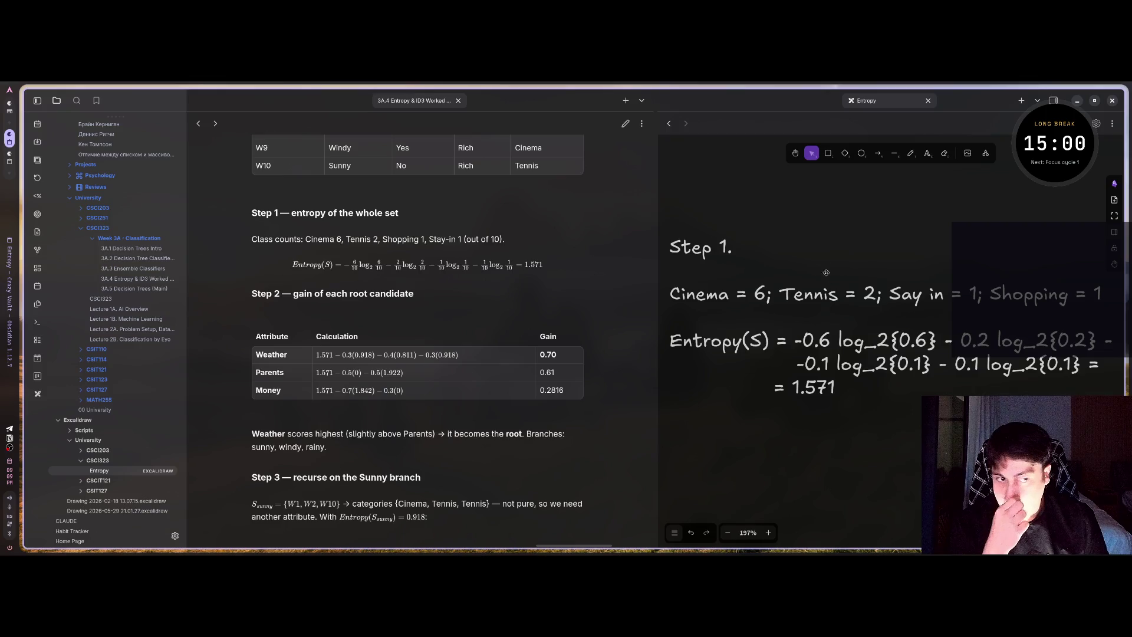
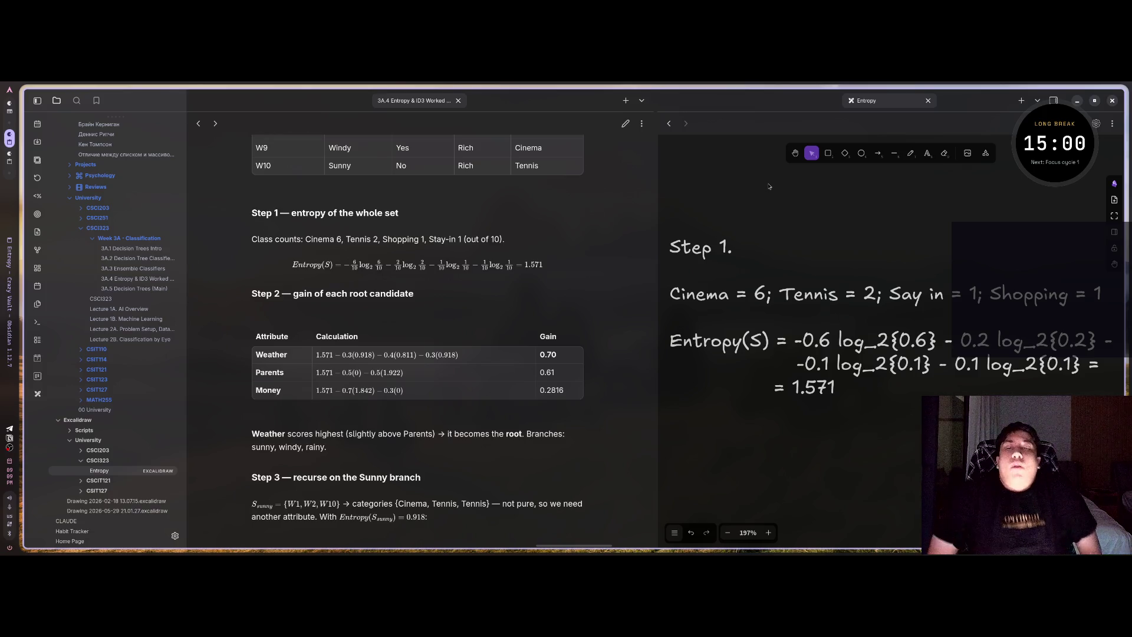
- Open the 3A.4 Entropy & ID3 note at its Step 1 heading in editing view
{"action": "left_click", "coordinate": [484, 294]}
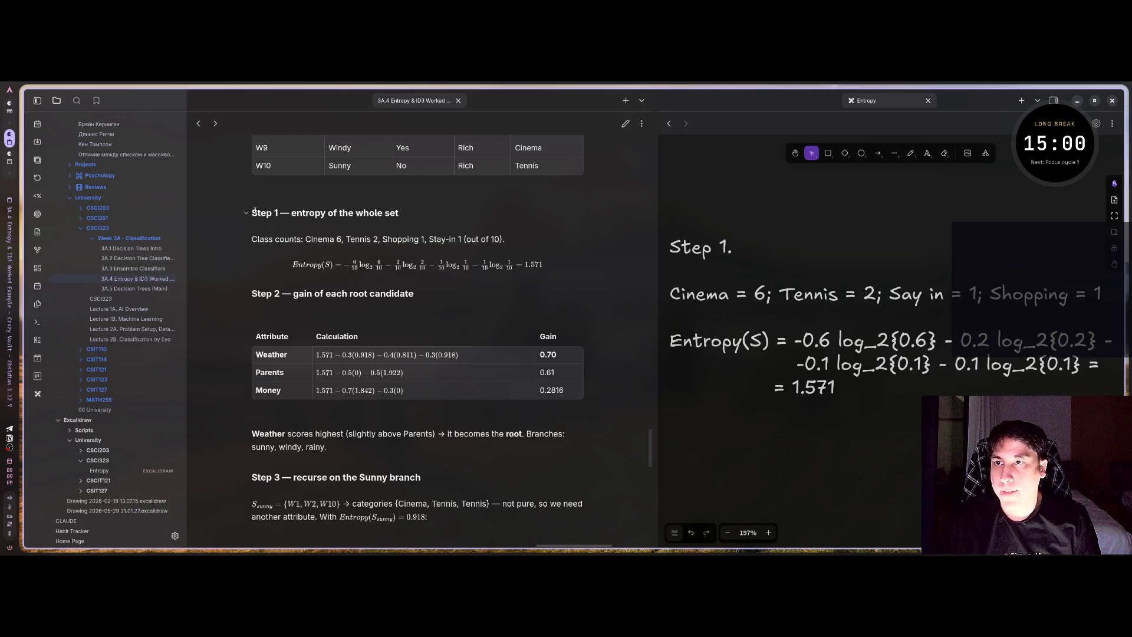
{"action": "scroll", "coordinate": [254, 211], "scroll_direction": "down", "scroll_amount": 1}
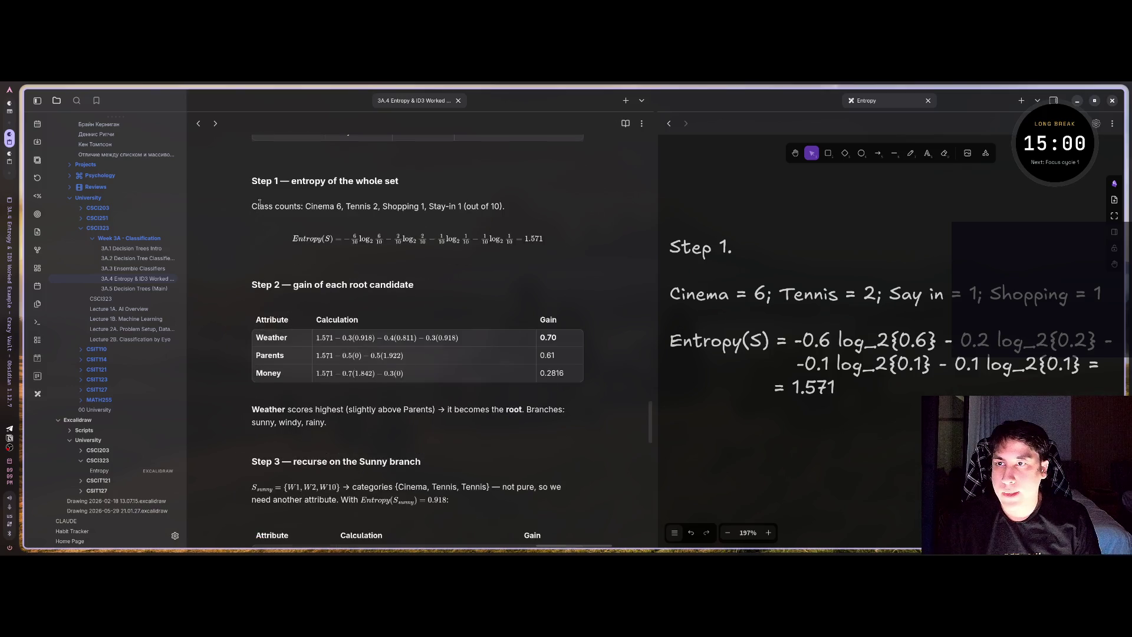
{"action": "key", "text": "ctrl+e"}
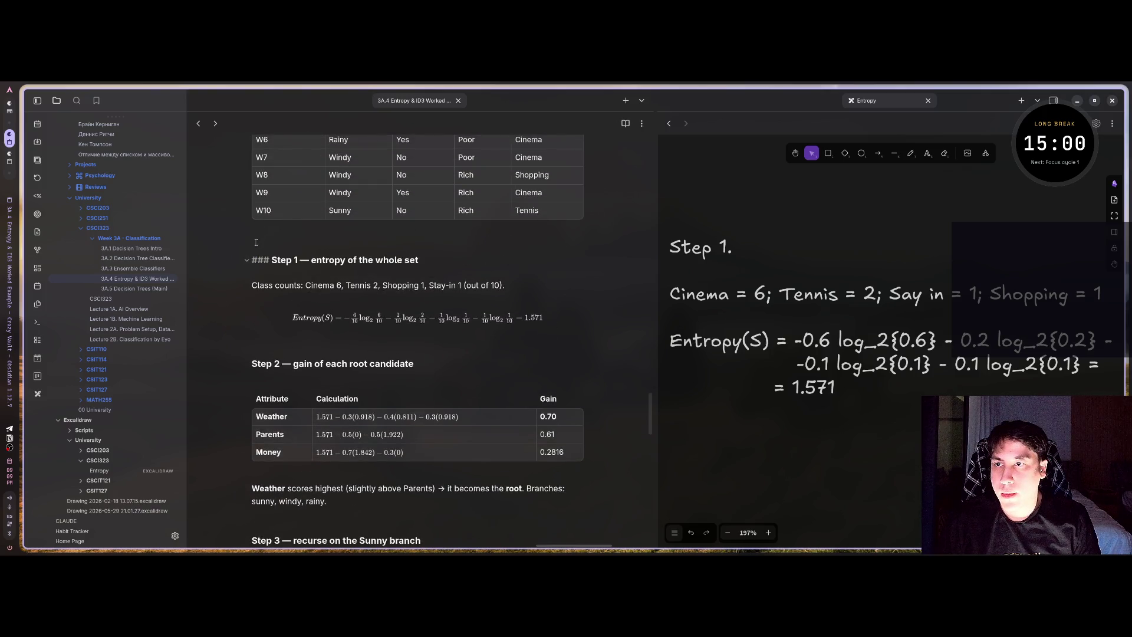
- Add a new line above the Step 1 heading with a 'тут остановился' marker
{"action": "key", "text": "Up"}
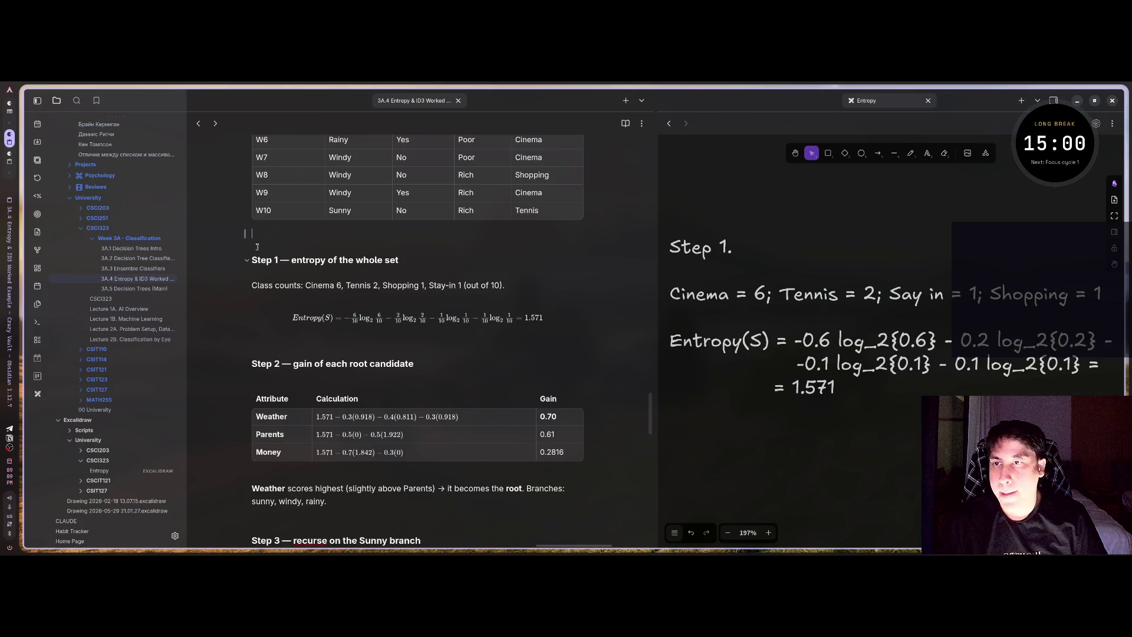
{"action": "key", "text": "Return"}
{"action": "type", "text": "!"}
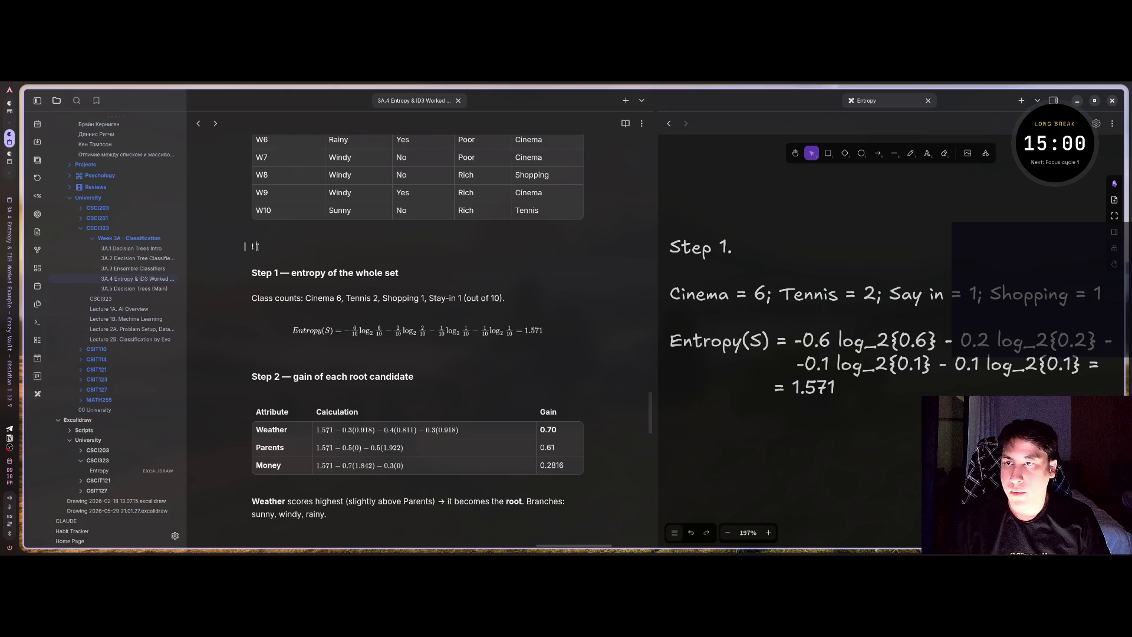
{"action": "type", "text": "["}
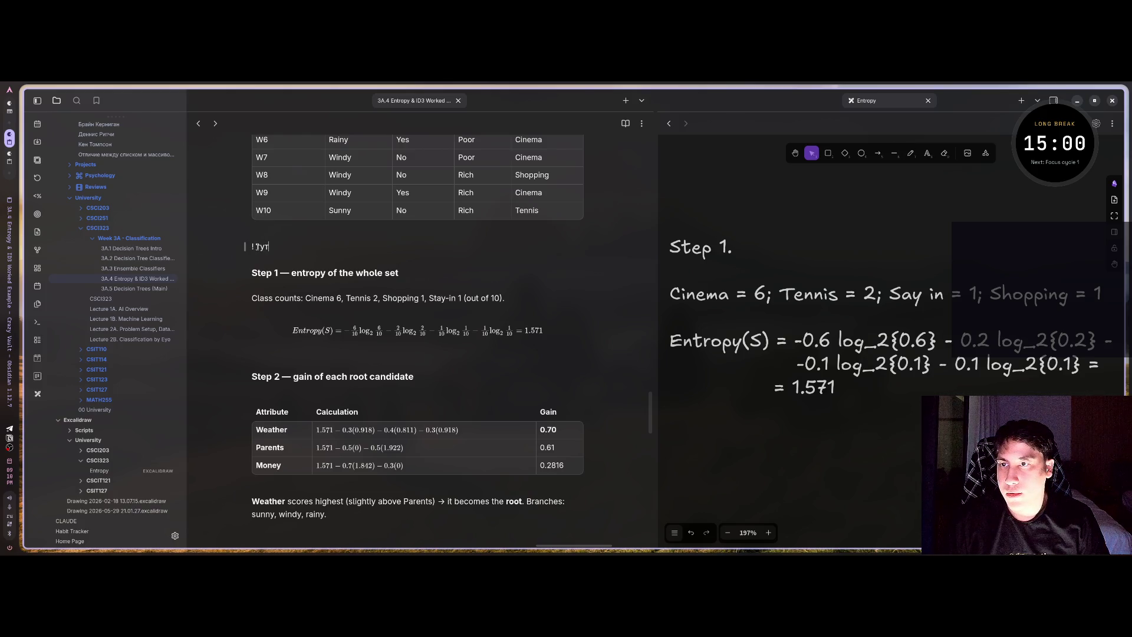
{"action": "type", "text": " осн"}
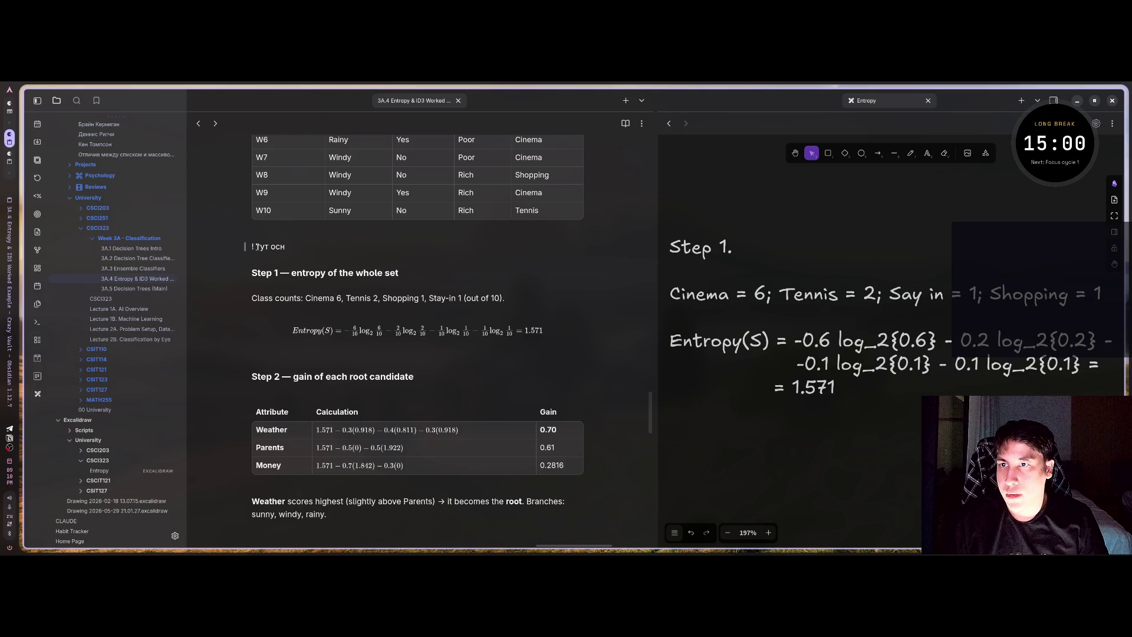
{"action": "key", "text": "BackSpace"}
{"action": "type", "text": "тановился"}
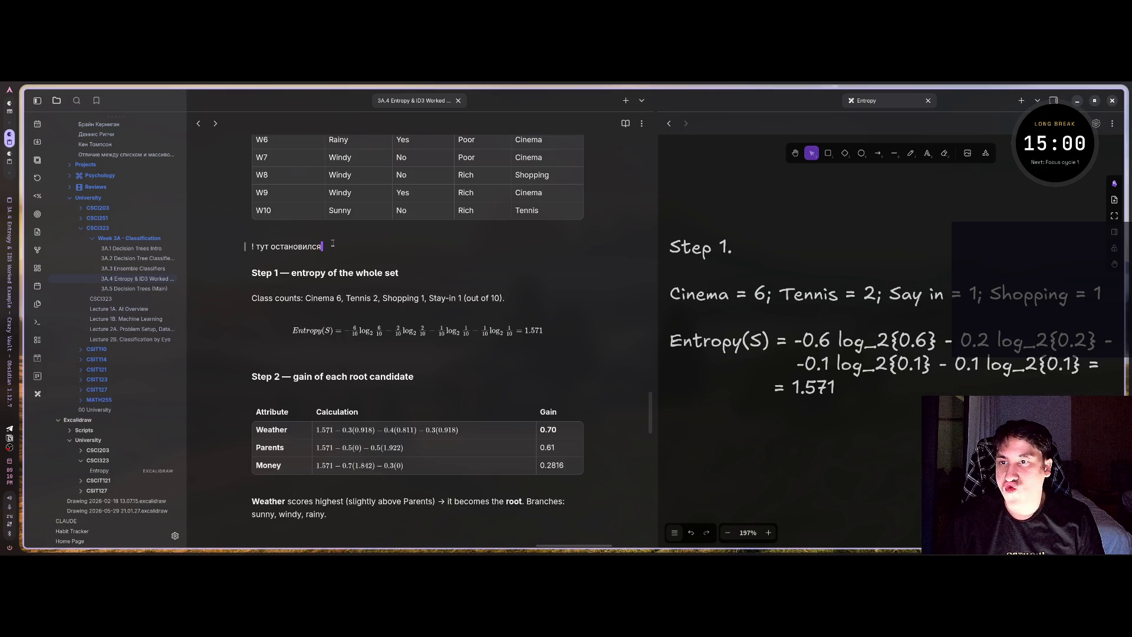
- Preview the plain-text marker in reading view, then start erasing it
{"action": "key", "text": "ctrl+e"}
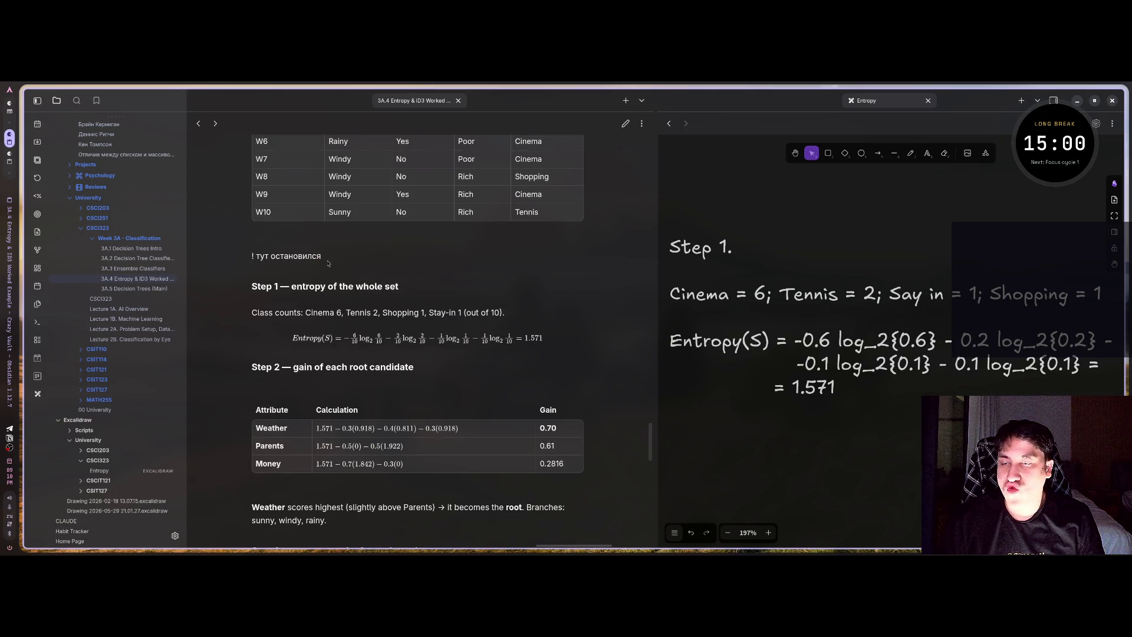
{"action": "key", "text": "ctrl+e"}
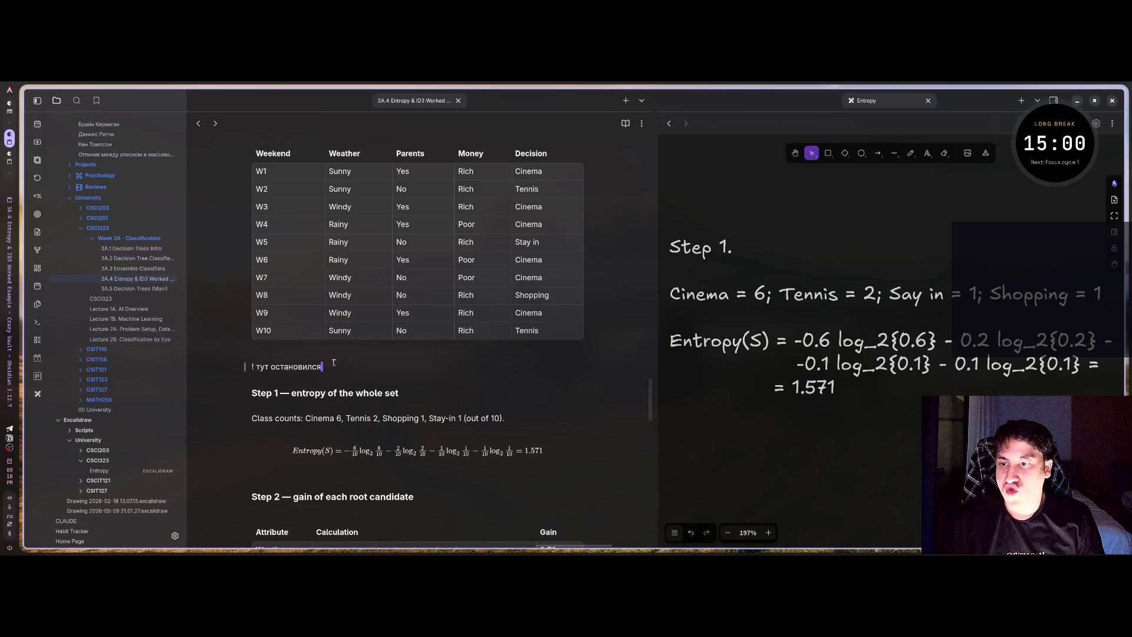
{"action": "key", "text": "BackSpace"}
{"action": "key", "text": "BackSpace"}
{"action": "key", "text": "BackSpace"}
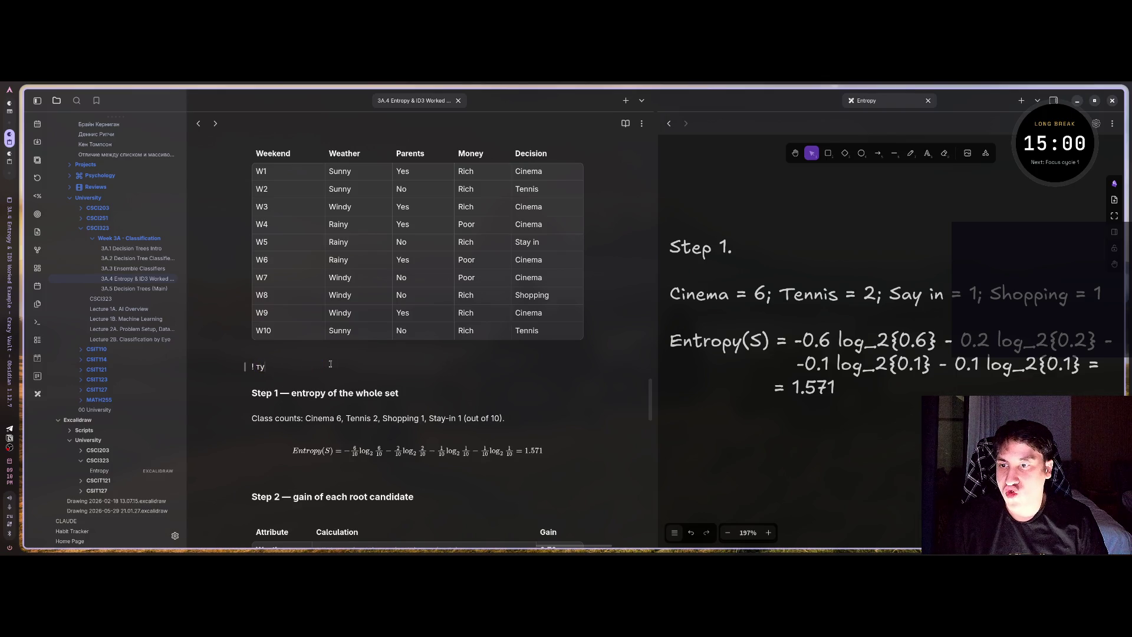
- Try '[!' callout, '####' heading and 'image' text on the marker line, deleting each attempt
{"action": "key", "text": "BackSpace"}
{"action": "key", "text": "BackSpace"}
{"action": "key", "text": "BackSpace"}
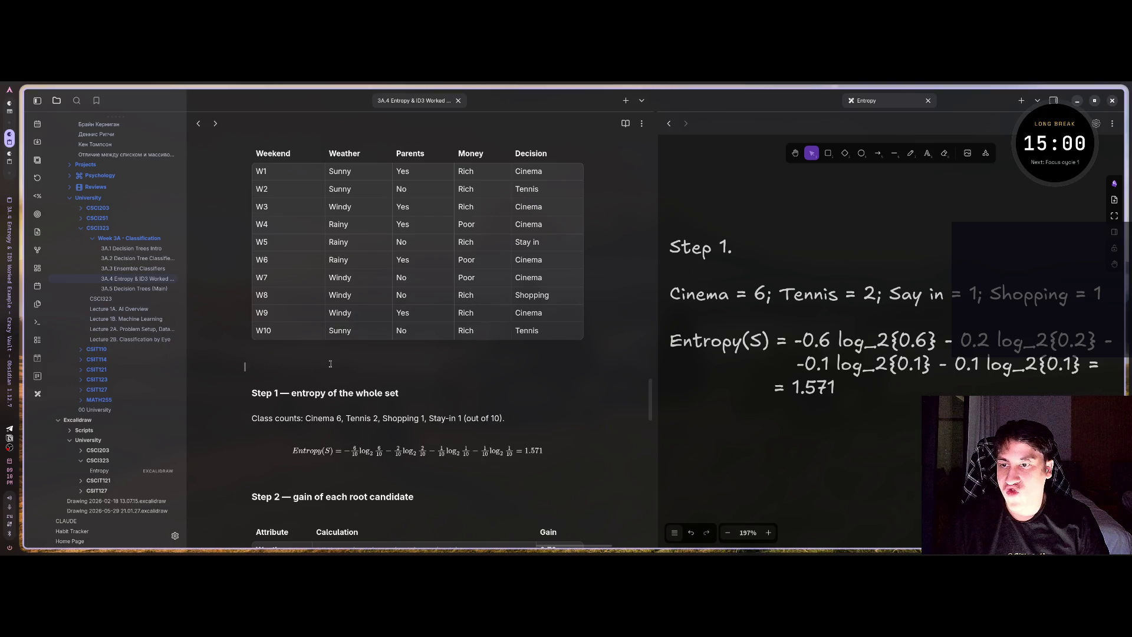
{"action": "type", "text": "[!"}
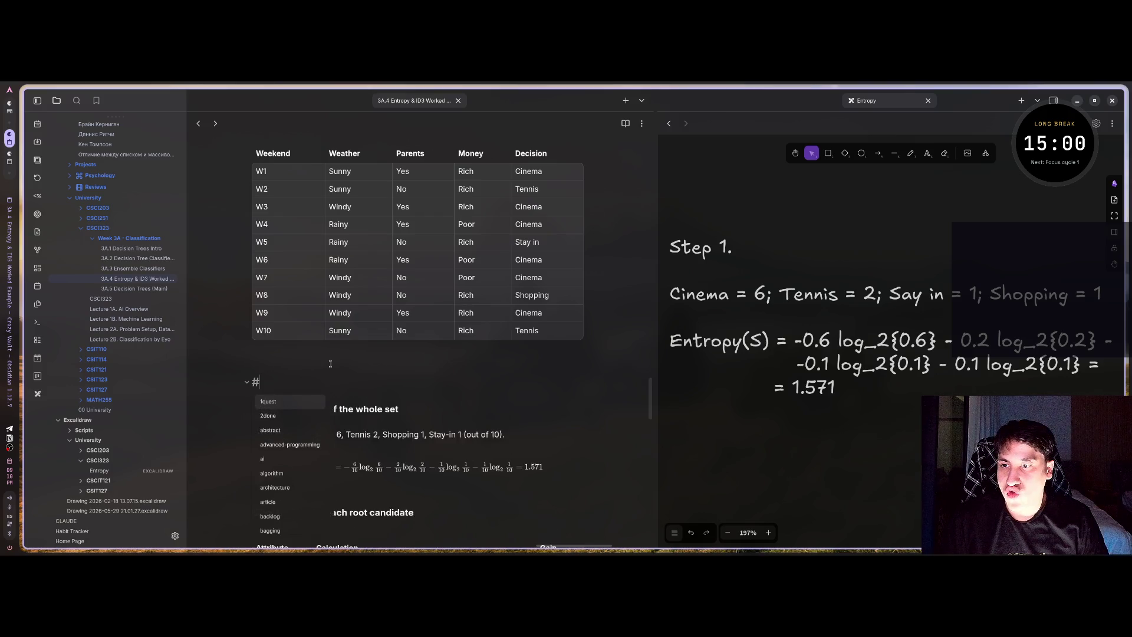
{"action": "key", "text": "Return"}
{"action": "type", "text": "#"}
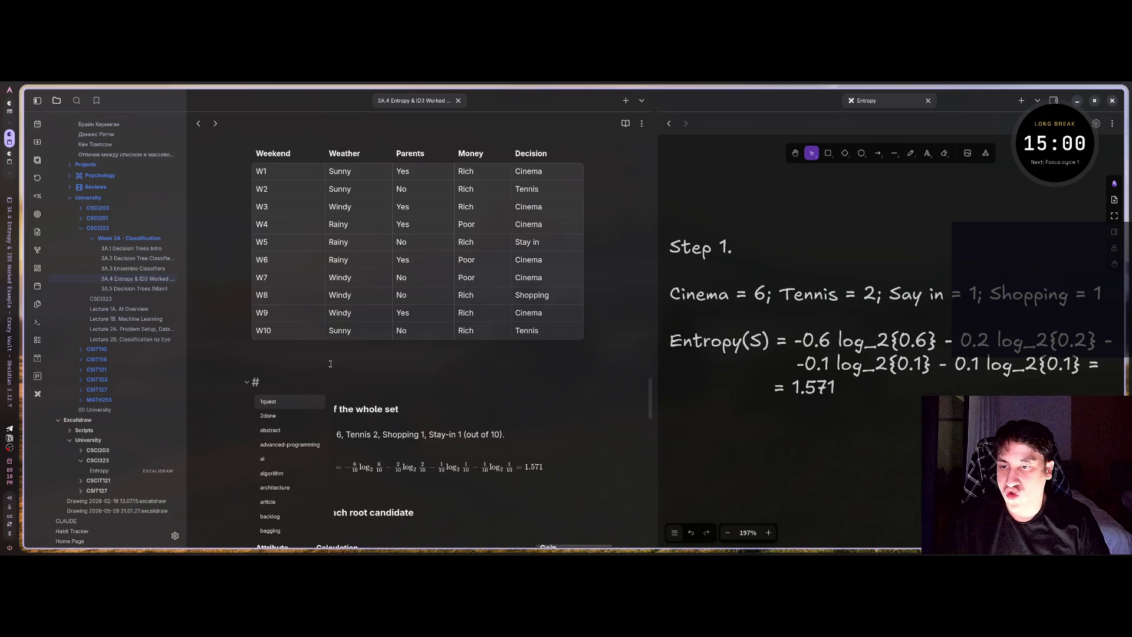
{"action": "type", "text": "###"}
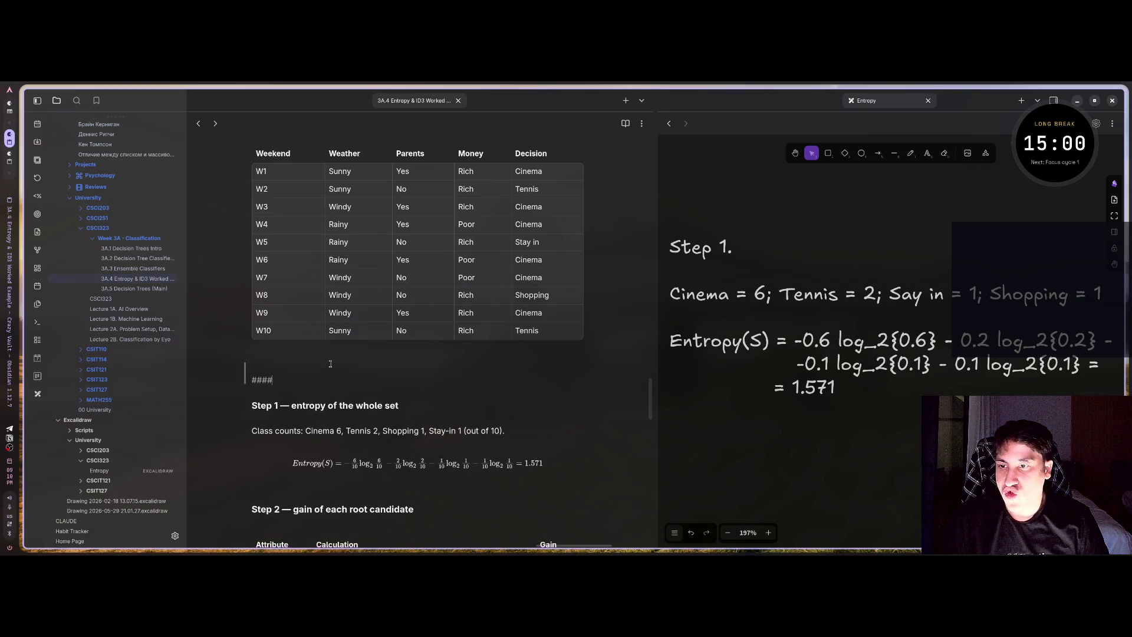
{"action": "key", "text": "BackSpace"}
{"action": "key", "text": "BackSpace"}
{"action": "key", "text": "BackSpace"}
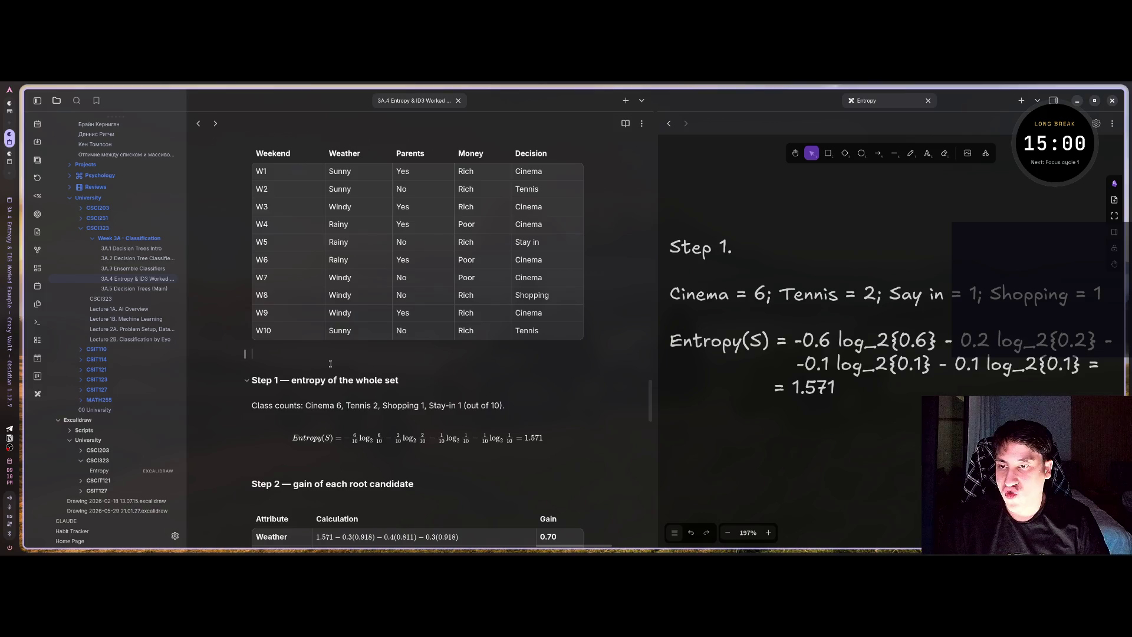
{"action": "type", "text": "image"}
{"action": "key", "text": "BackSpace"}
{"action": "key", "text": "BackSpace"}
{"action": "key", "text": "BackSpace"}
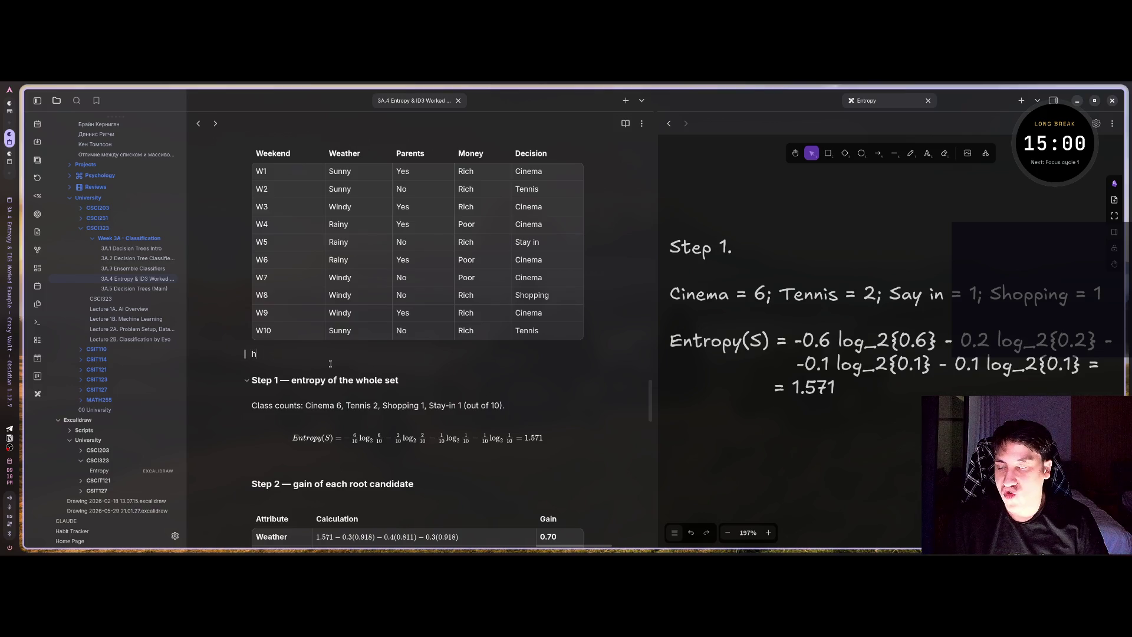
- Write an empty <span class=yellow></span> tag above the Step 1 heading
{"action": "type", "text": "<class>"}
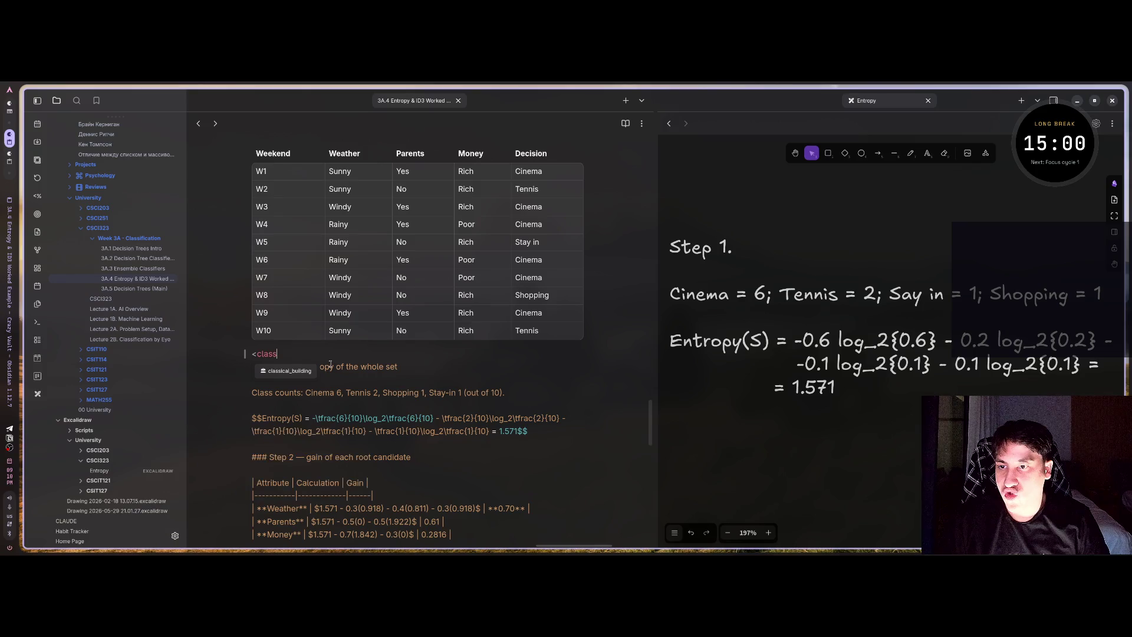
{"action": "key", "text": "BackSpace"}
{"action": "key", "text": "BackSpace"}
{"action": "key", "text": "BackSpace"}
{"action": "type", "text": "s"}
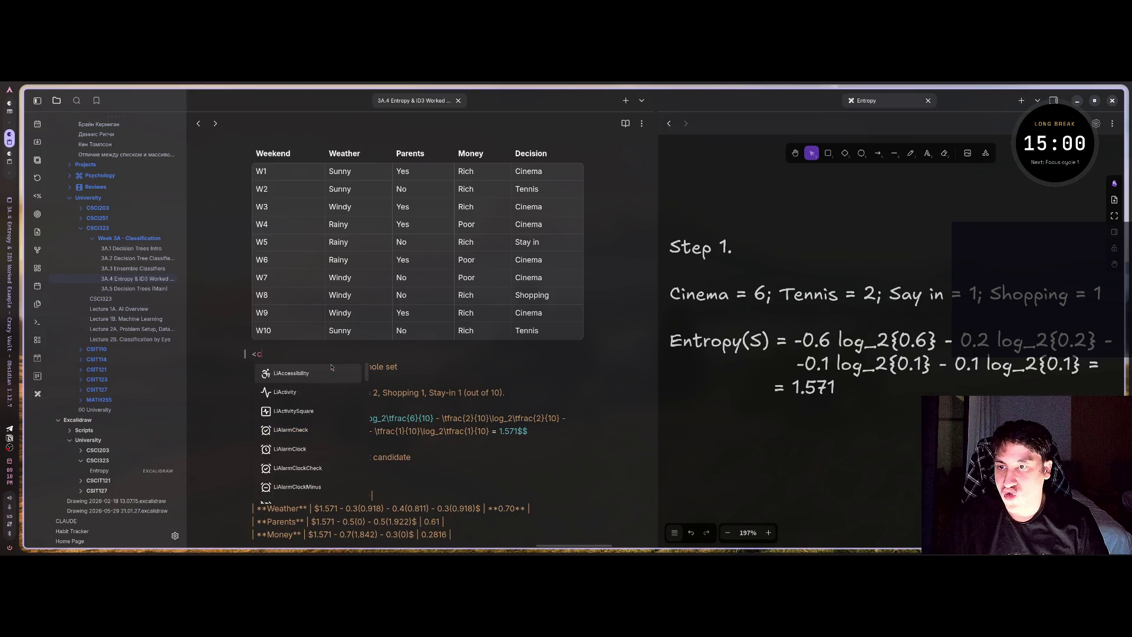
{"action": "type", "text": "pan "}
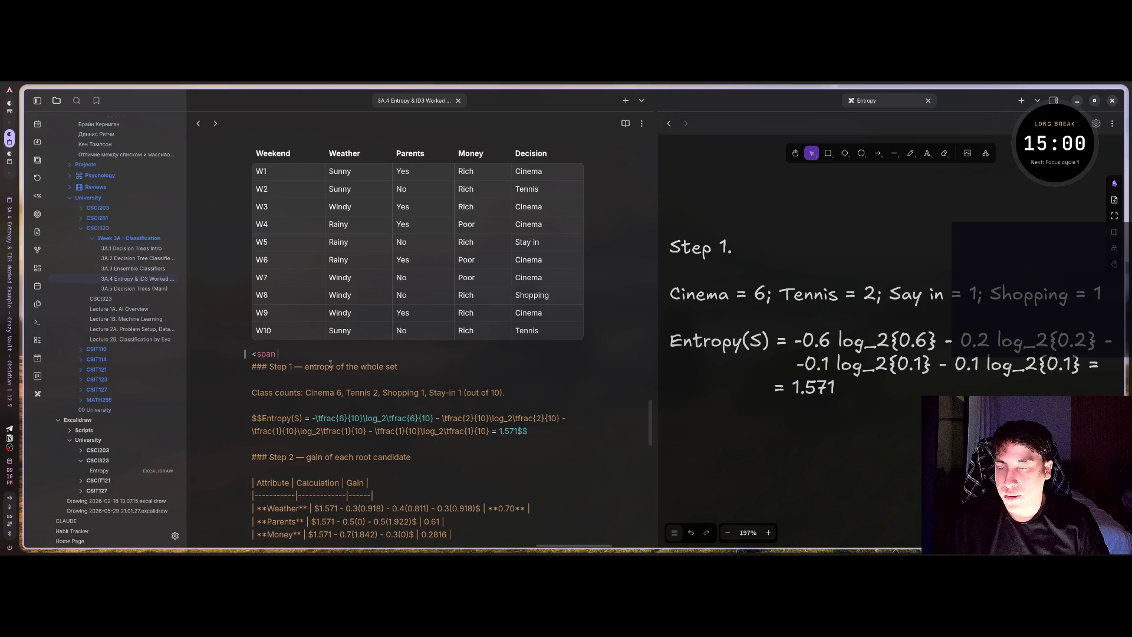
{"action": "type", "text": "<<"}
{"action": "key", "text": "BackSpace"}
{"action": "key", "text": "BackSpace"}
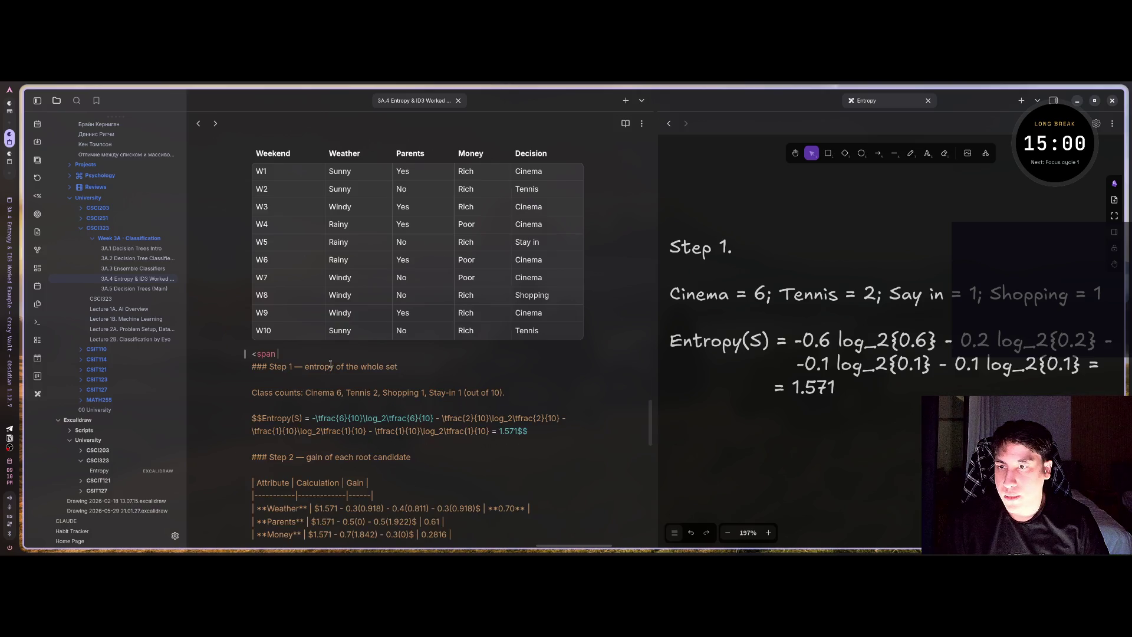
{"action": "type", "text": "class=ye"}
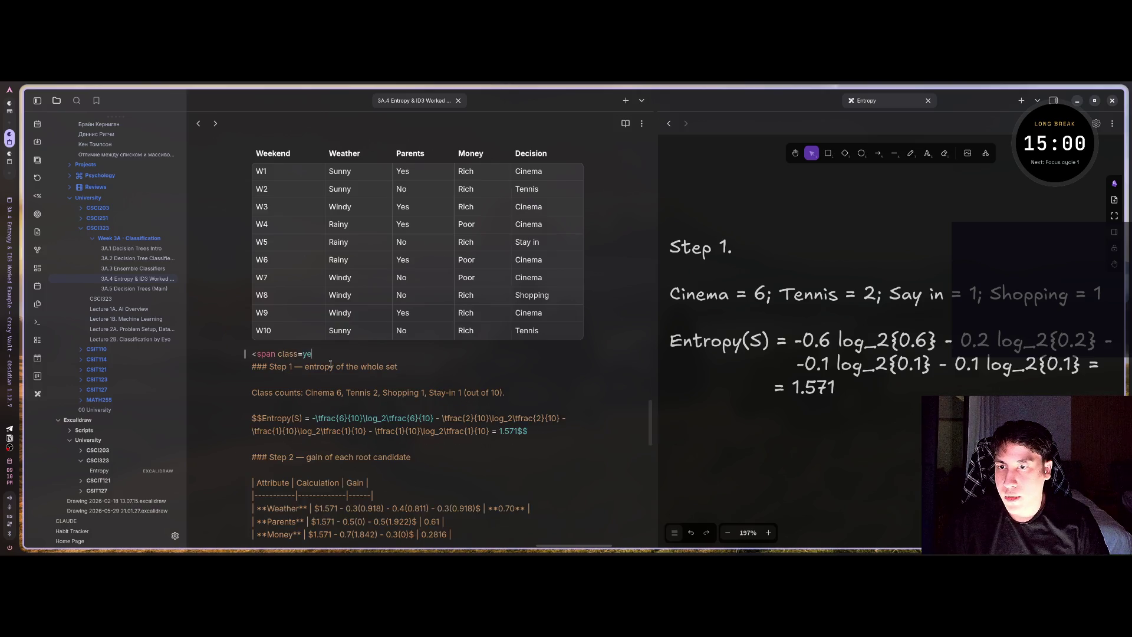
{"action": "type", "text": "llow><"}
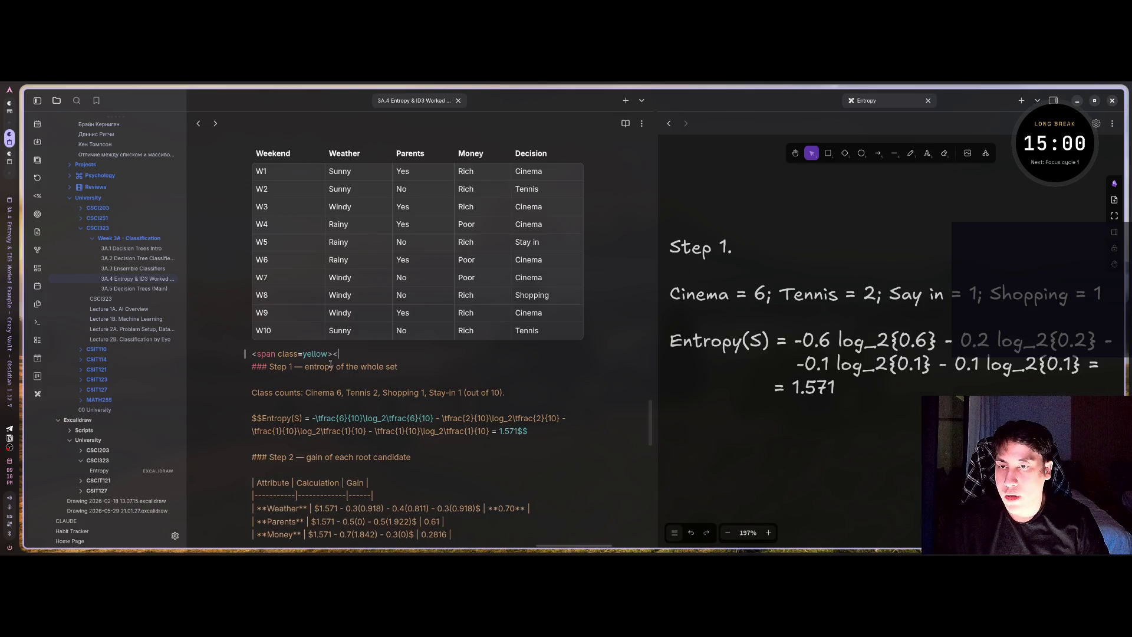
{"action": "type", "text": "/span>"}
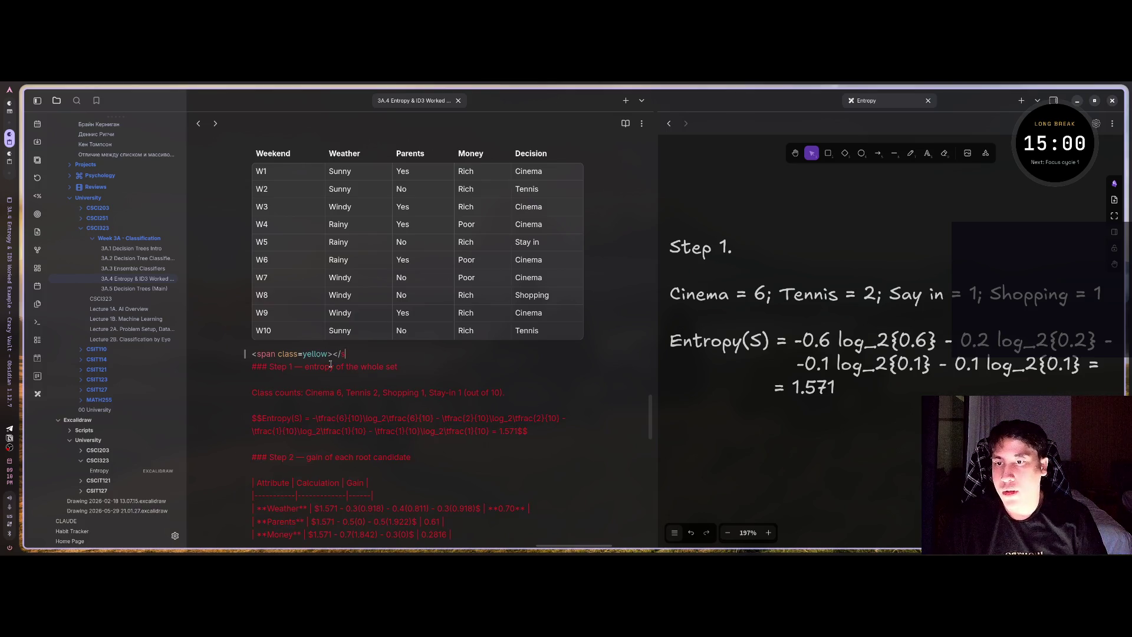
- Type 'тут остановился' inside the yellow span
{"action": "key", "text": "Left"}
{"action": "key", "text": "Left"}
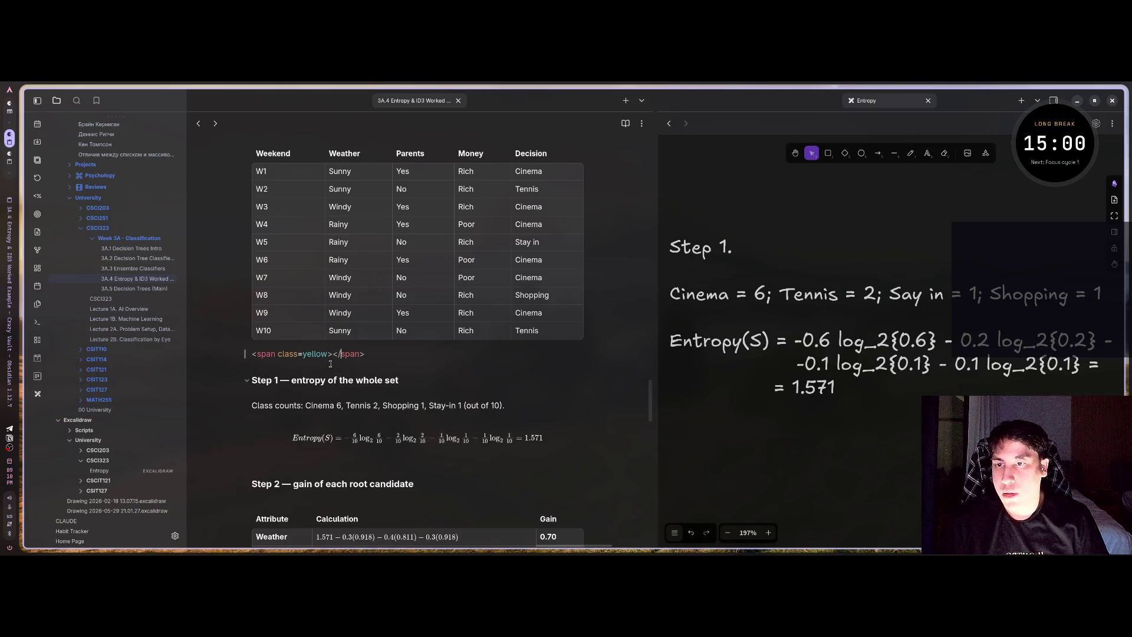
{"action": "type", "text": "тут оста"}
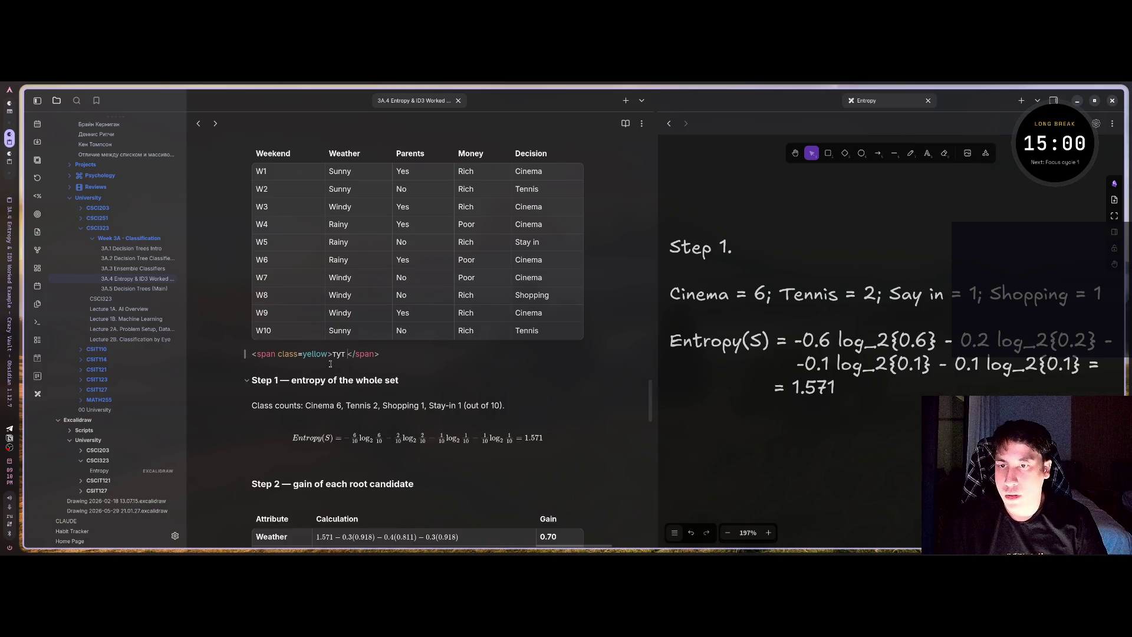
{"action": "type", "text": "новился"}
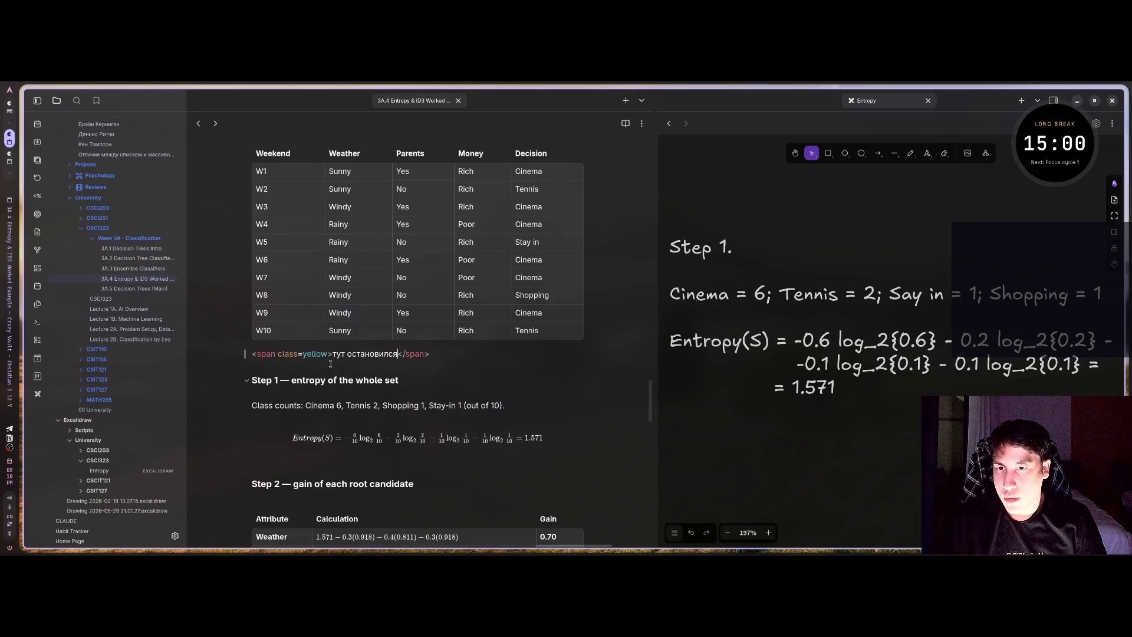
{"action": "scroll", "coordinate": [330, 364], "scroll_direction": "down", "scroll_amount": 2}
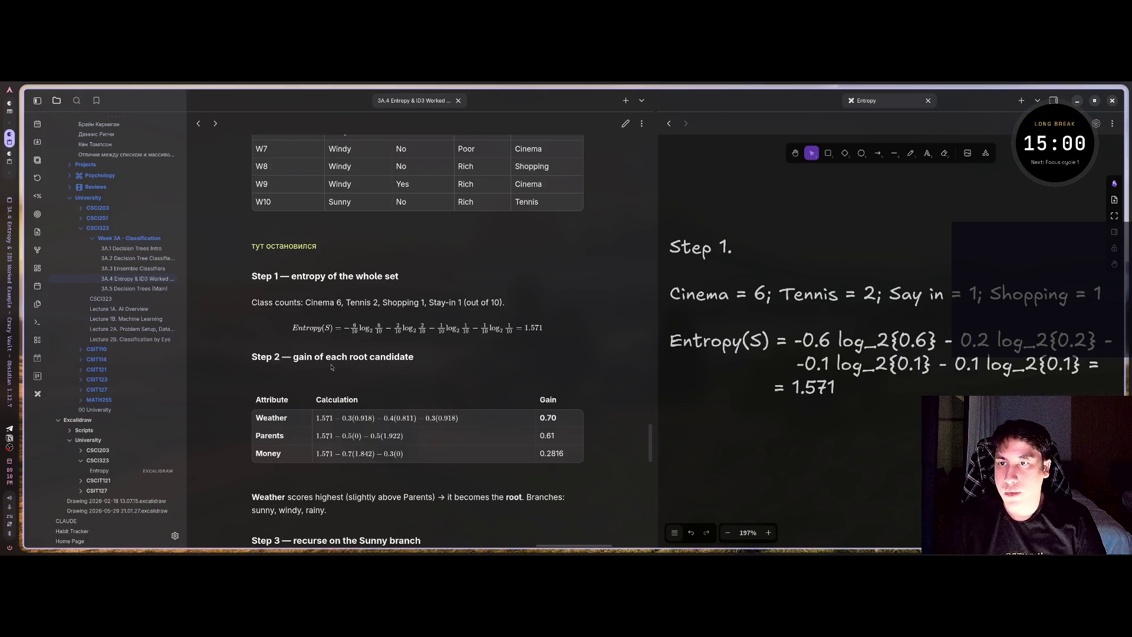
{"action": "scroll", "coordinate": [325, 266], "scroll_direction": "up", "scroll_amount": 2}
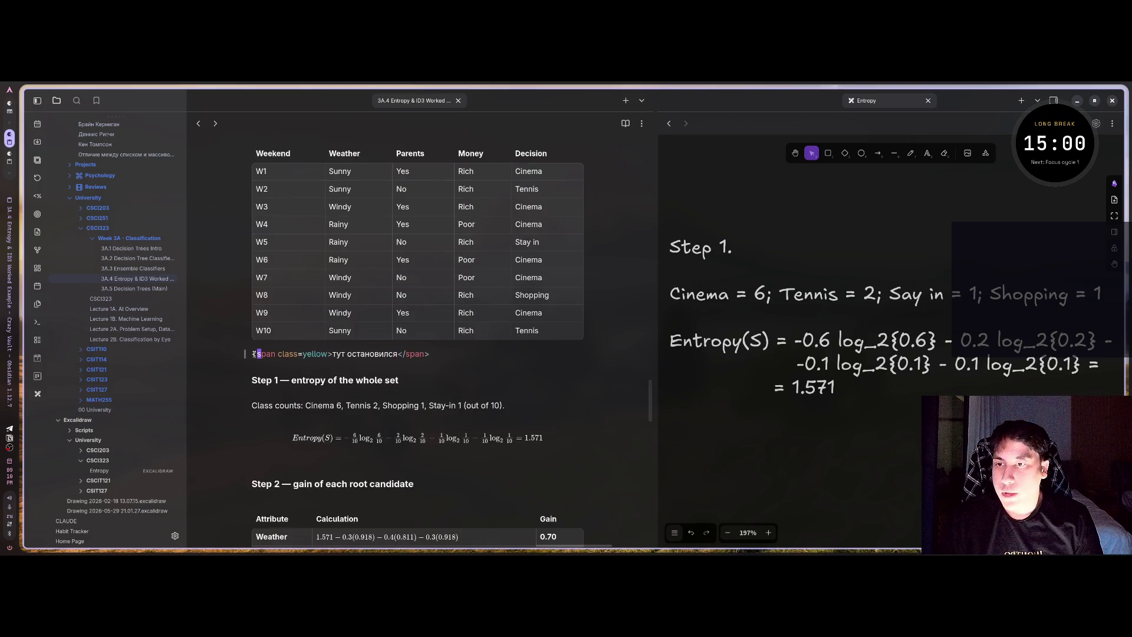
- Replace span with h1 in the marker's opening and closing tags, keeping class yellow
{"action": "key", "text": "Home"}
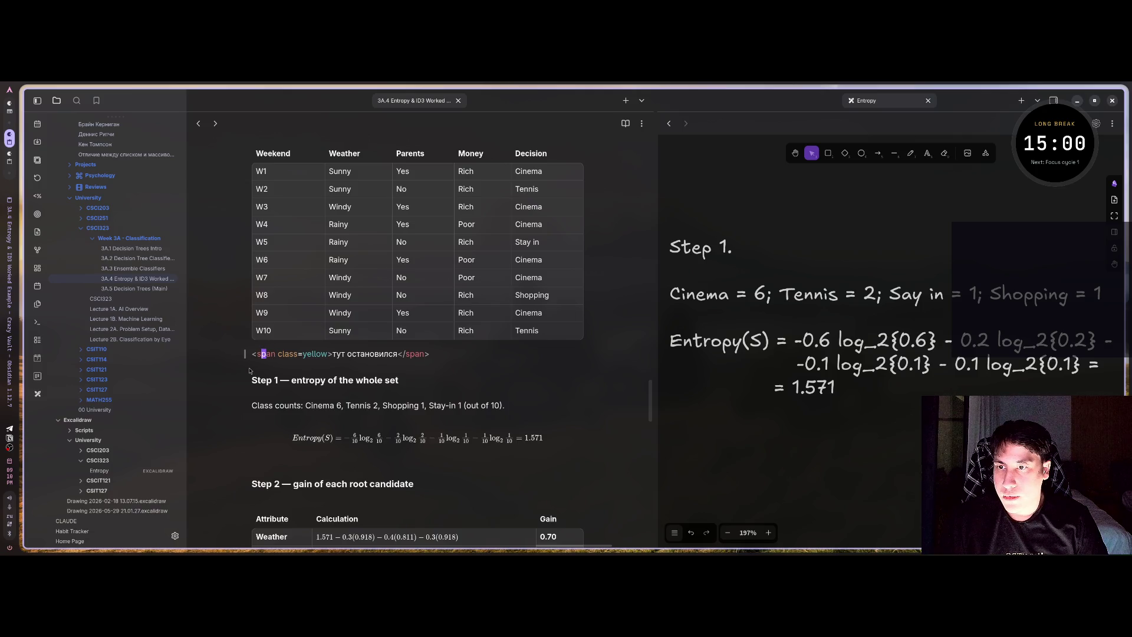
{"action": "key", "text": "x"}
{"action": "key", "text": "x"}
{"action": "key", "text": "x"}
{"action": "key", "text": "x"}
{"action": "key", "text": "x"}
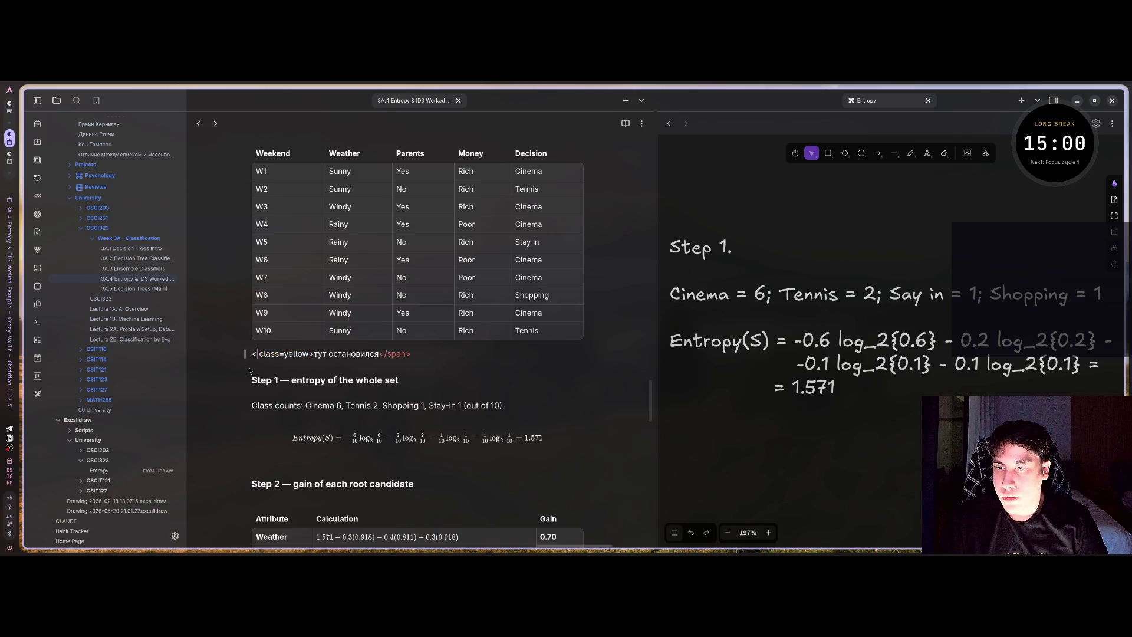
{"action": "type", "text": "h1"}
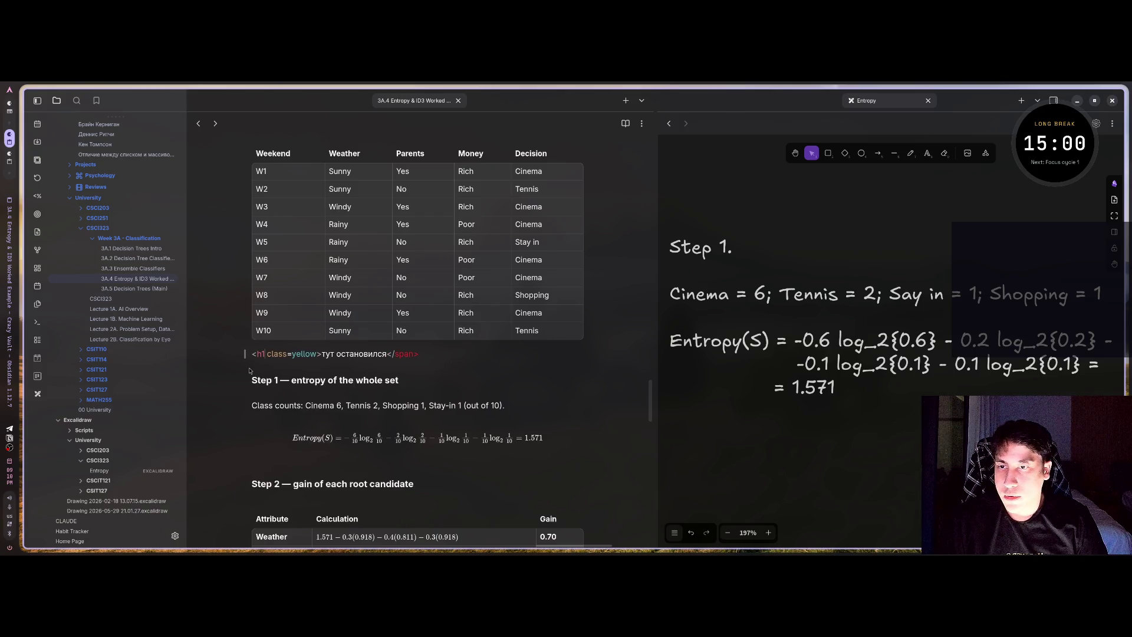
{"action": "key", "text": "Escape"}
{"action": "key", "text": "w"}
{"action": "key", "text": "w"}
{"action": "key", "text": "w"}
{"action": "key", "text": "j"}
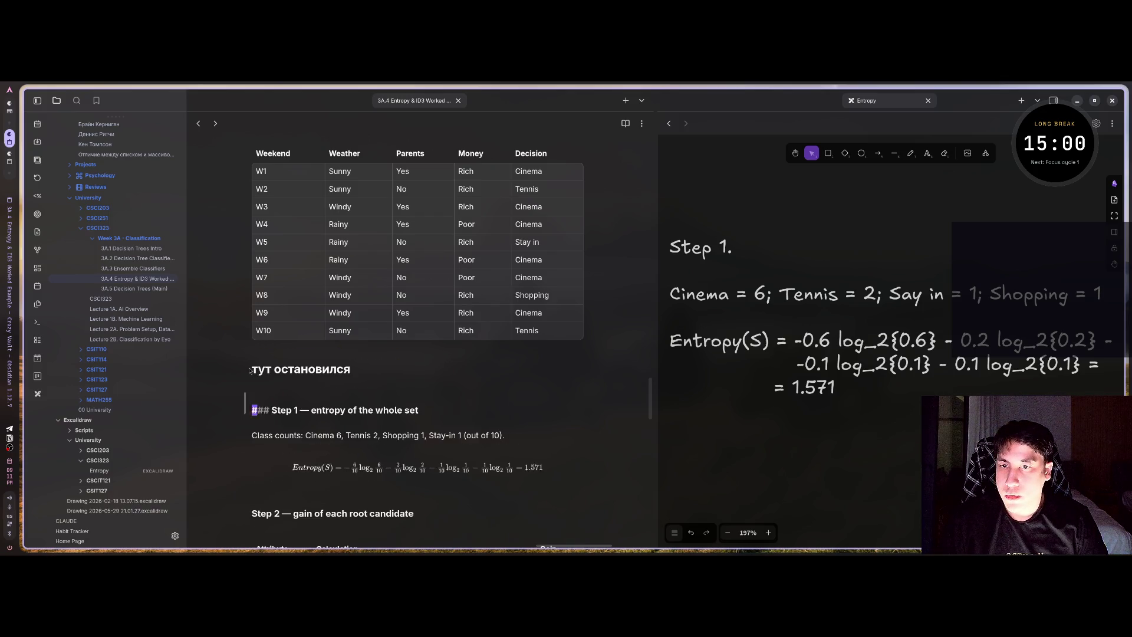
{"action": "key", "text": "k"}
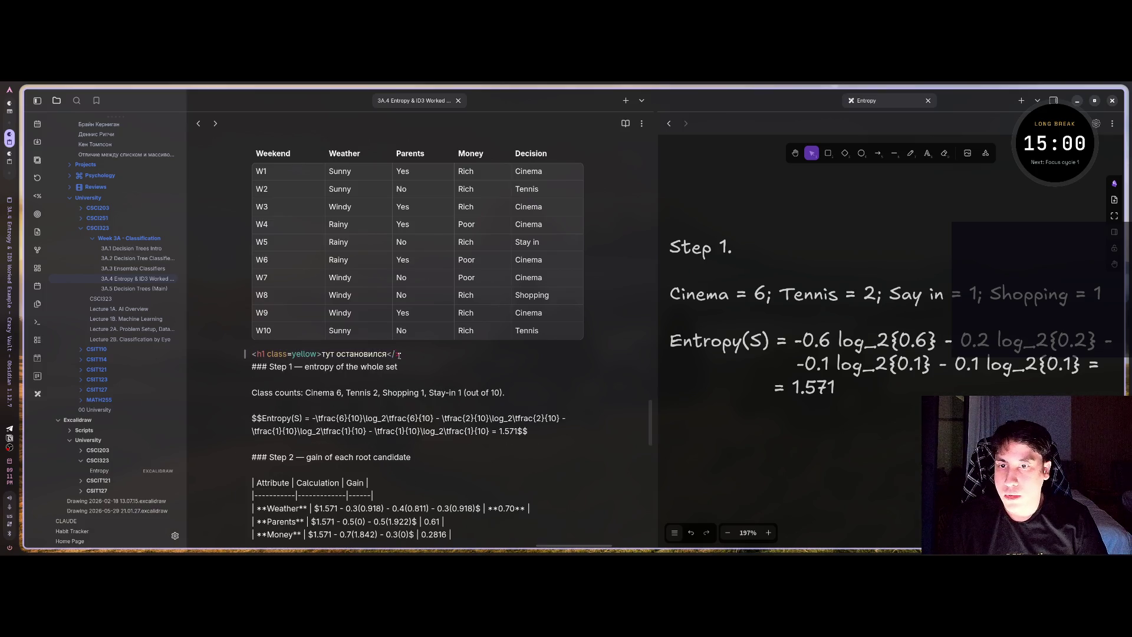
{"action": "key", "text": "u"}
{"action": "type", "text": "h1>"}
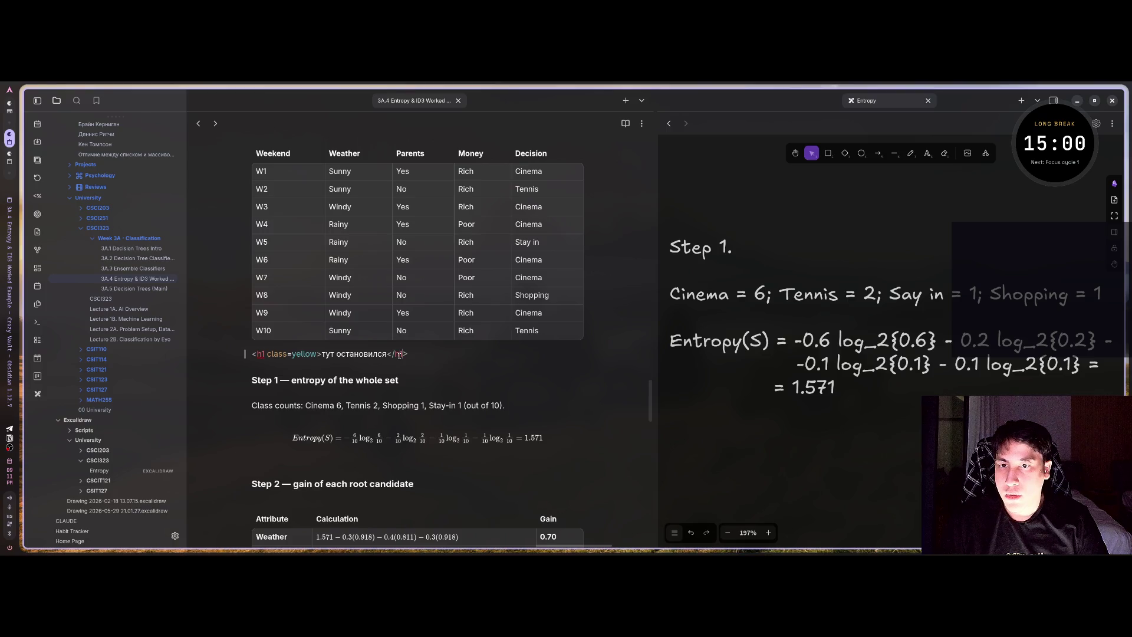
- Preview the h1 marker in reading view, then go back to editing
{"action": "left_click", "coordinate": [423, 354]}
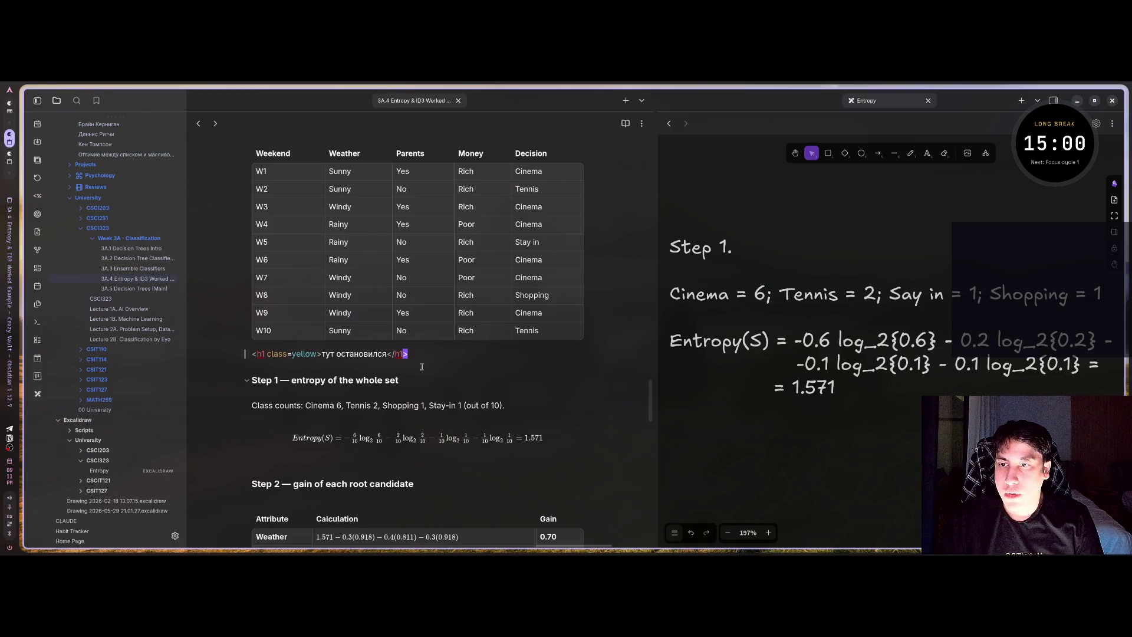
{"action": "key", "text": "ctrl+e"}
{"action": "key", "text": "ctrl+e"}
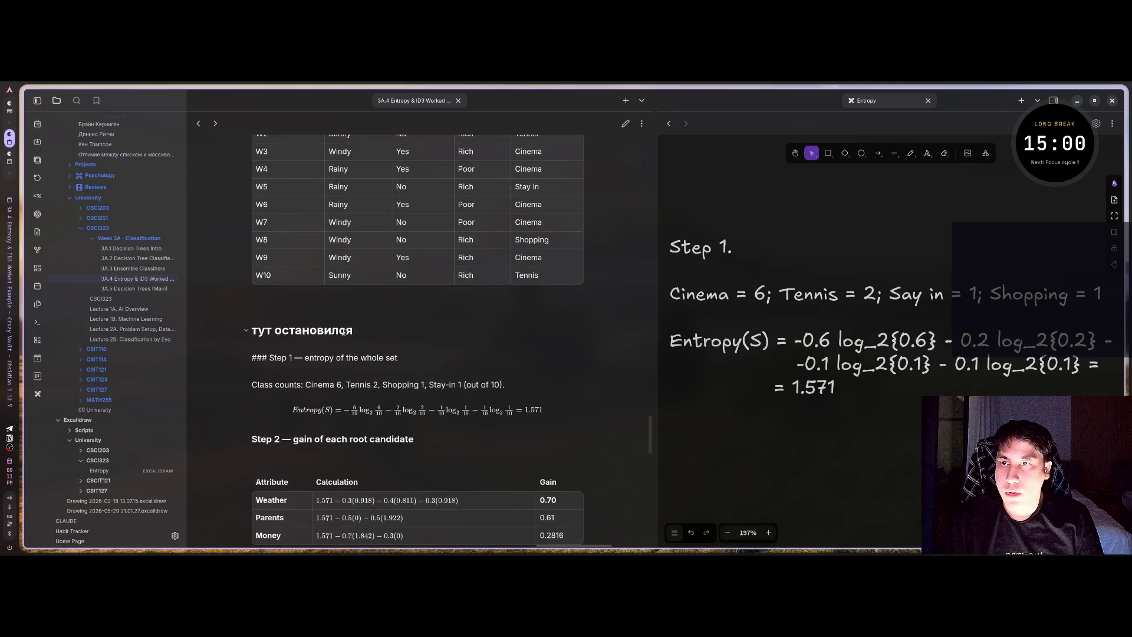
{"action": "left_click", "coordinate": [293, 354]}
{"action": "left_click", "coordinate": [264, 354]}
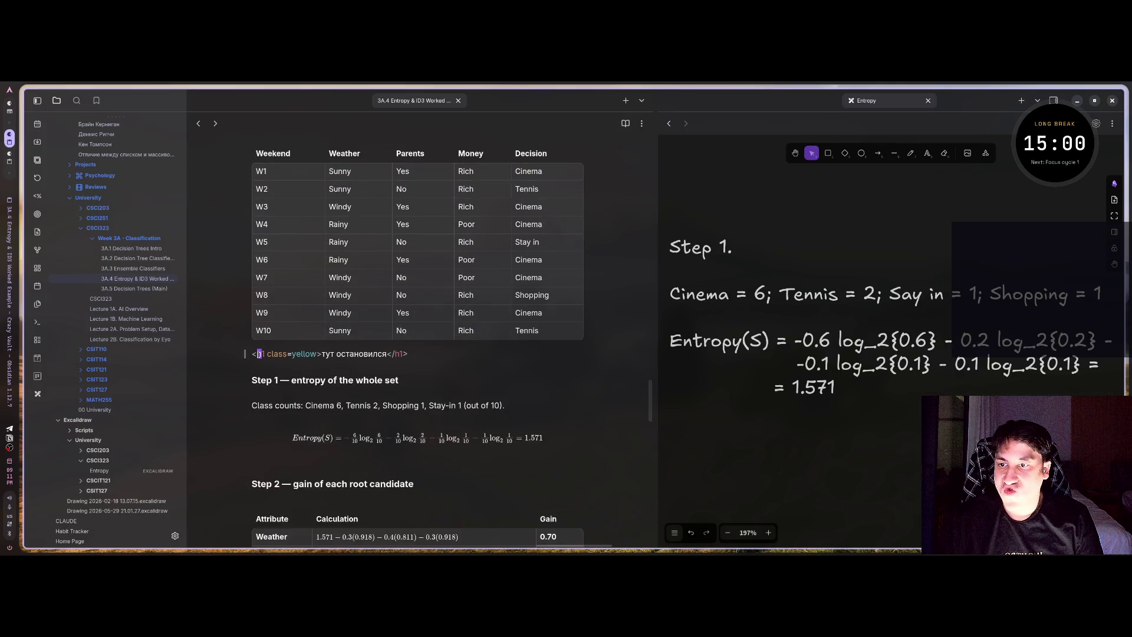
- Revert the marker's opening and closing tags from h1 back to span
{"action": "key", "text": "BackSpace"}
{"action": "key", "text": "BackSpace"}
{"action": "key", "text": "BackSpace"}
{"action": "type", "text": "h1"}
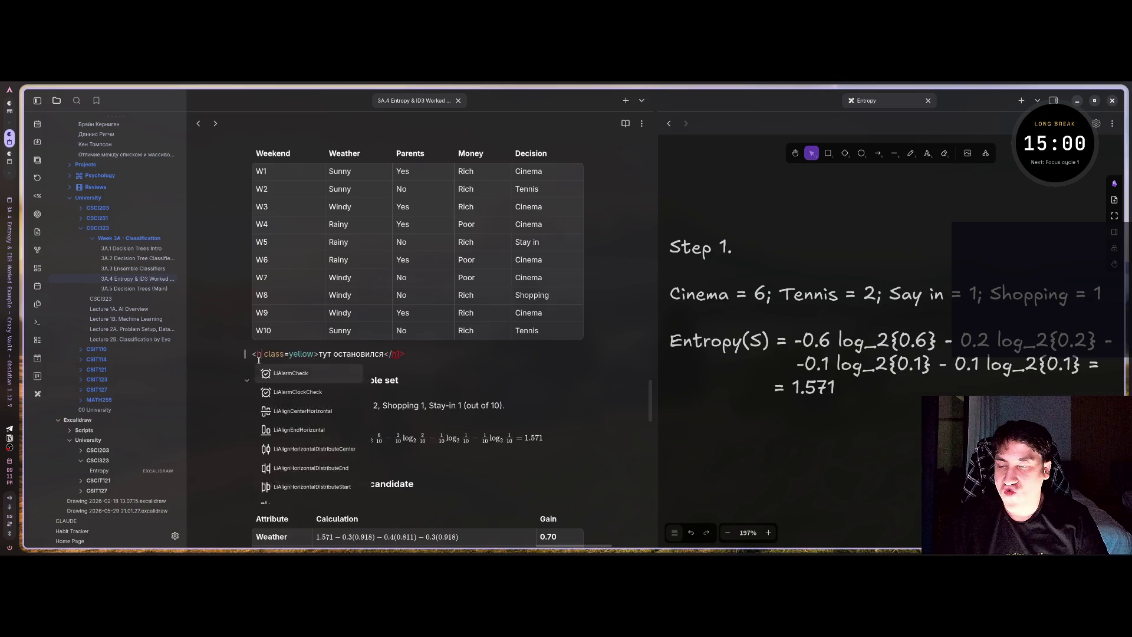
{"action": "key", "text": "BackSpace"}
{"action": "key", "text": "BackSpace"}
{"action": "type", "text": "span"}
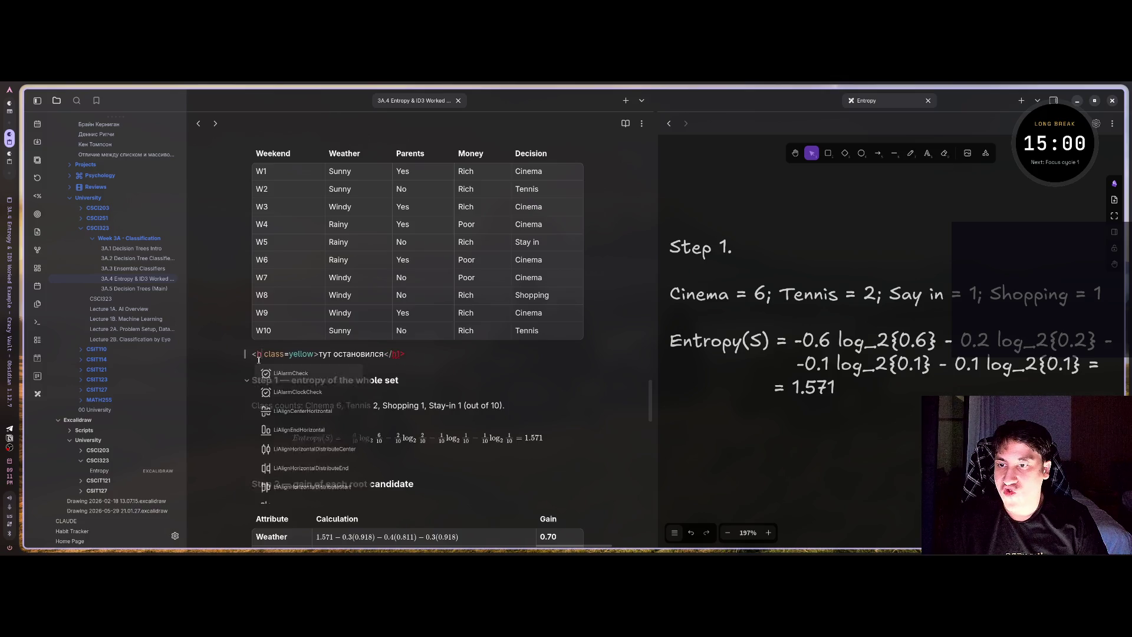
{"action": "key", "text": "Escape"}
{"action": "key", "text": "w"}
{"action": "key", "text": "w"}
{"action": "key", "text": "w"}
{"action": "key", "text": "w"}
{"action": "key", "text": "w"}
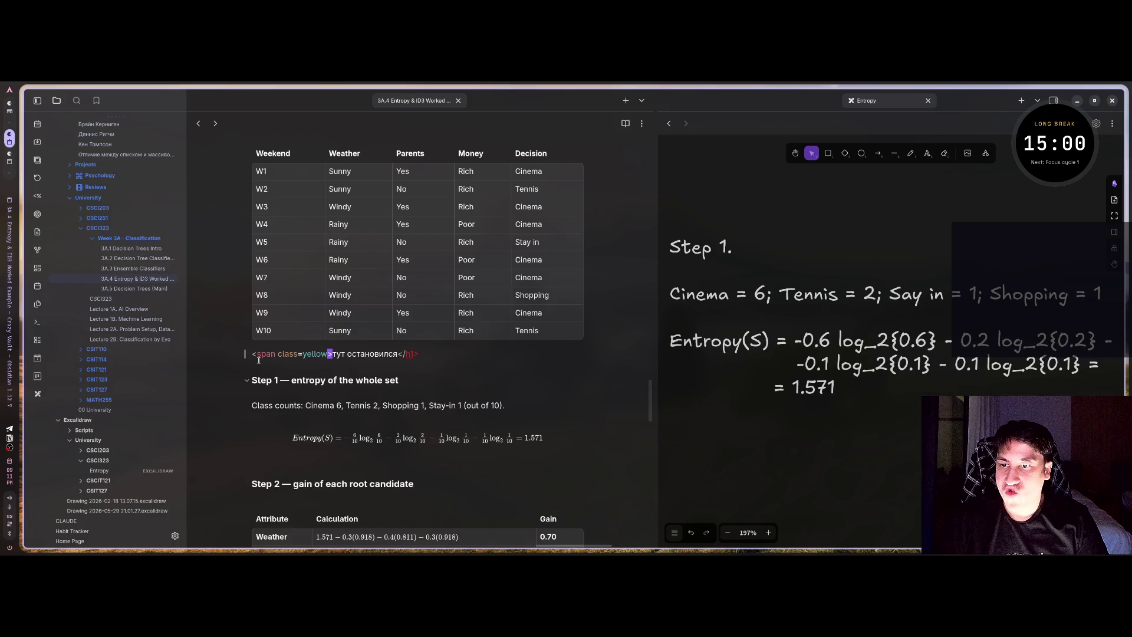
{"action": "key", "text": "b"}
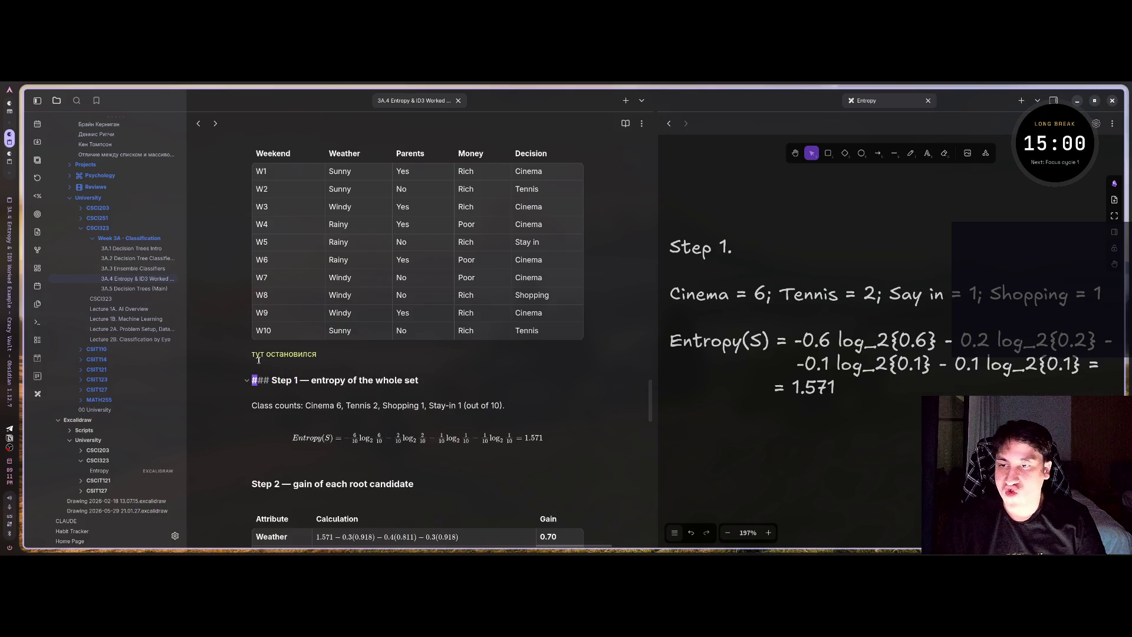
{"action": "left_click", "coordinate": [406, 354]}
{"action": "key", "text": "x"}
{"action": "key", "text": "x"}
{"action": "key", "text": "x"}
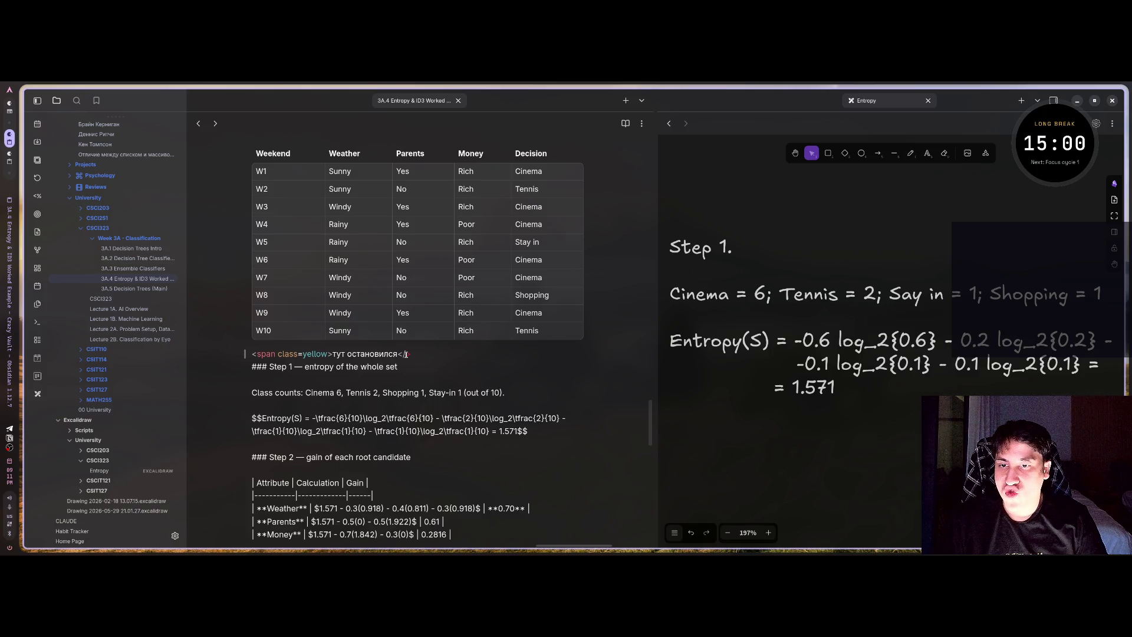
{"action": "type", "text": "aspan>"}
{"action": "key", "text": "Escape"}
{"action": "left_click", "coordinate": [406, 353]}
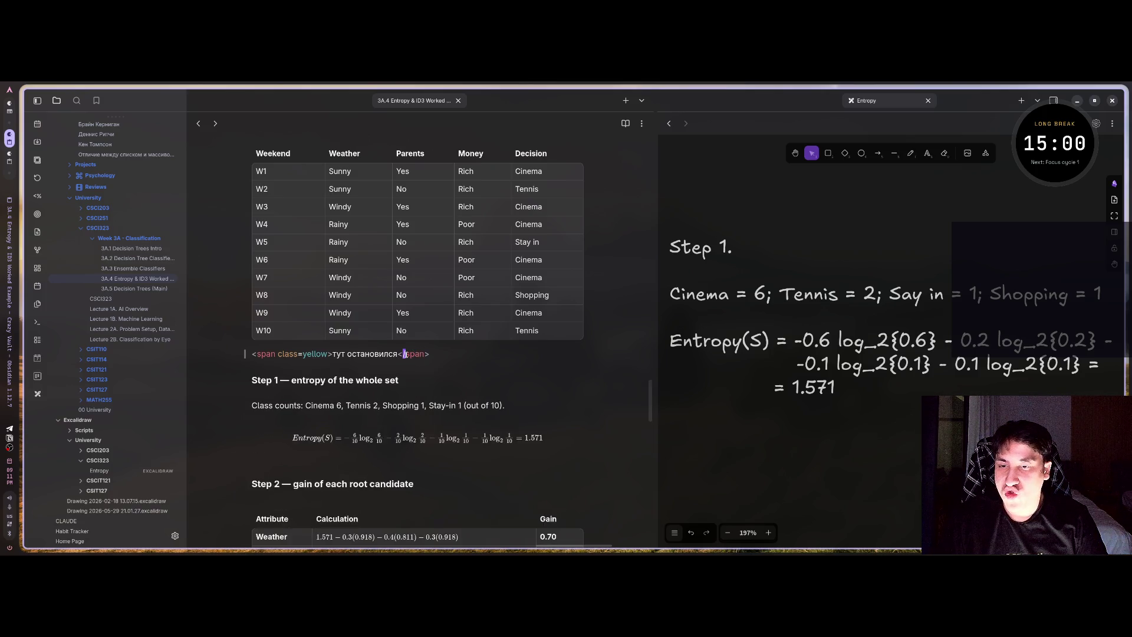
- Prefix the yellow marker line with a markdown heading and view the note in reading mode
{"action": "left_click", "coordinate": [253, 354]}
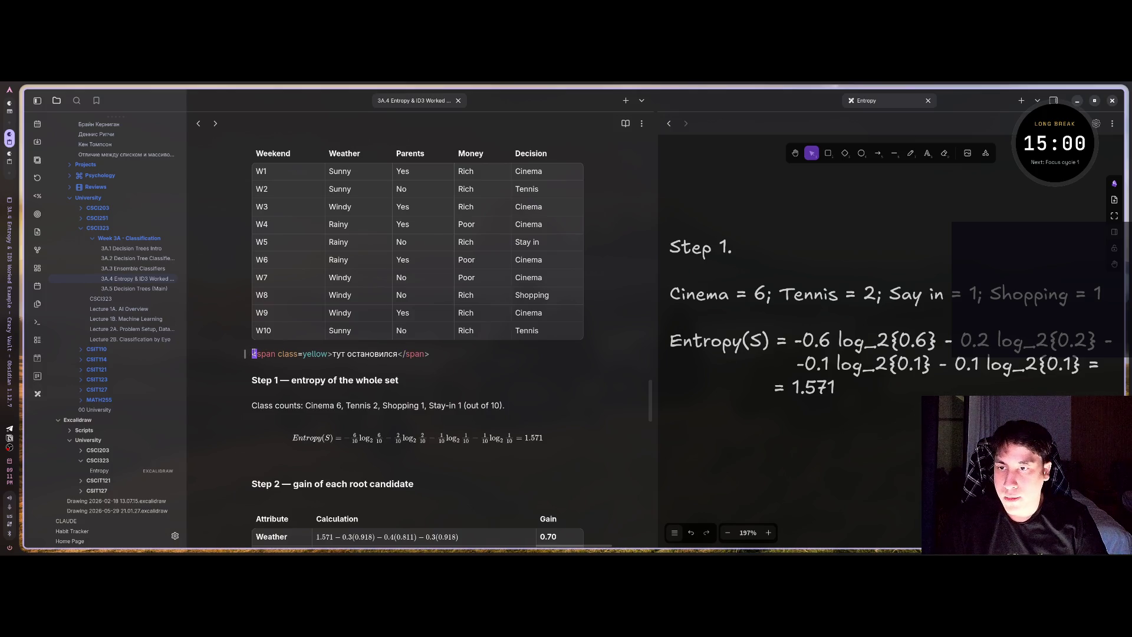
{"action": "type", "text": "##"}
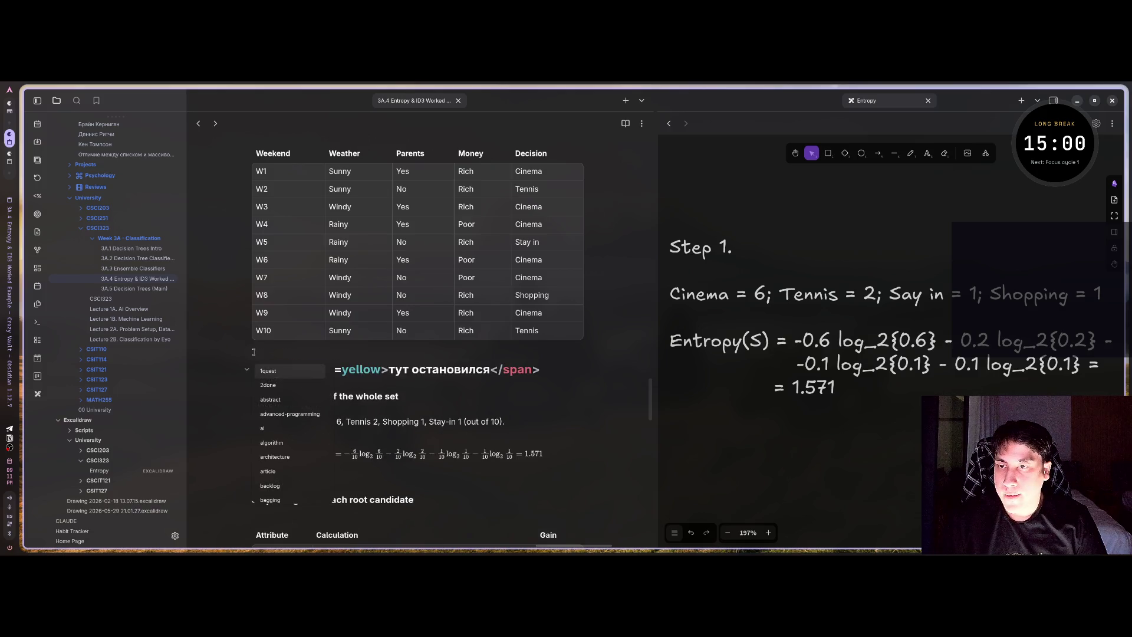
{"action": "left_click", "coordinate": [415, 365]}
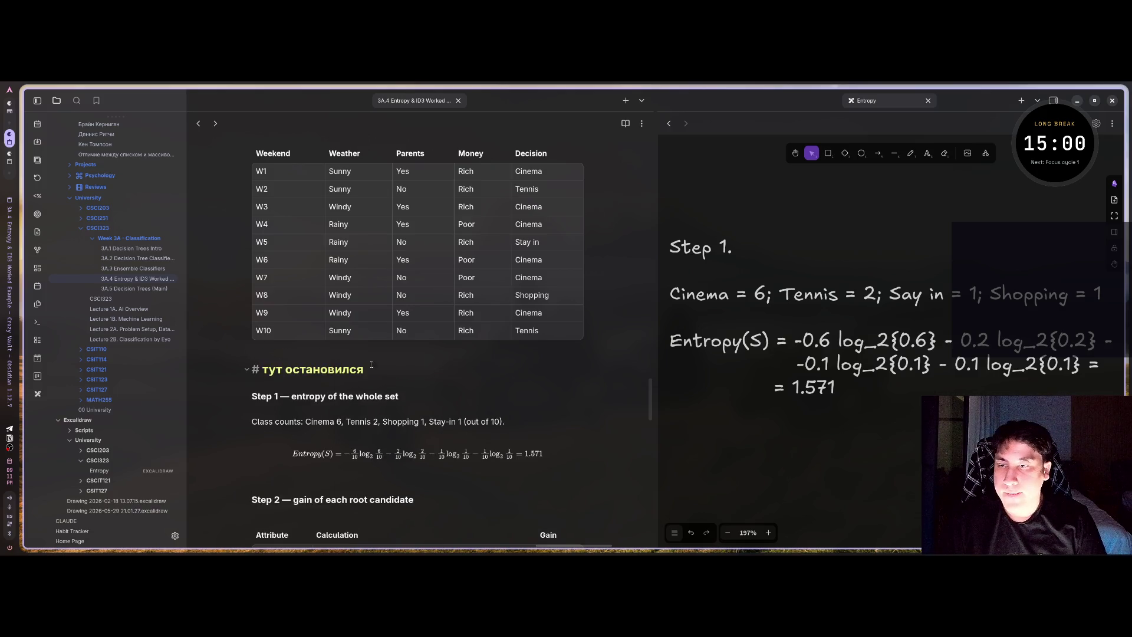
{"action": "key", "text": "shift+Home"}
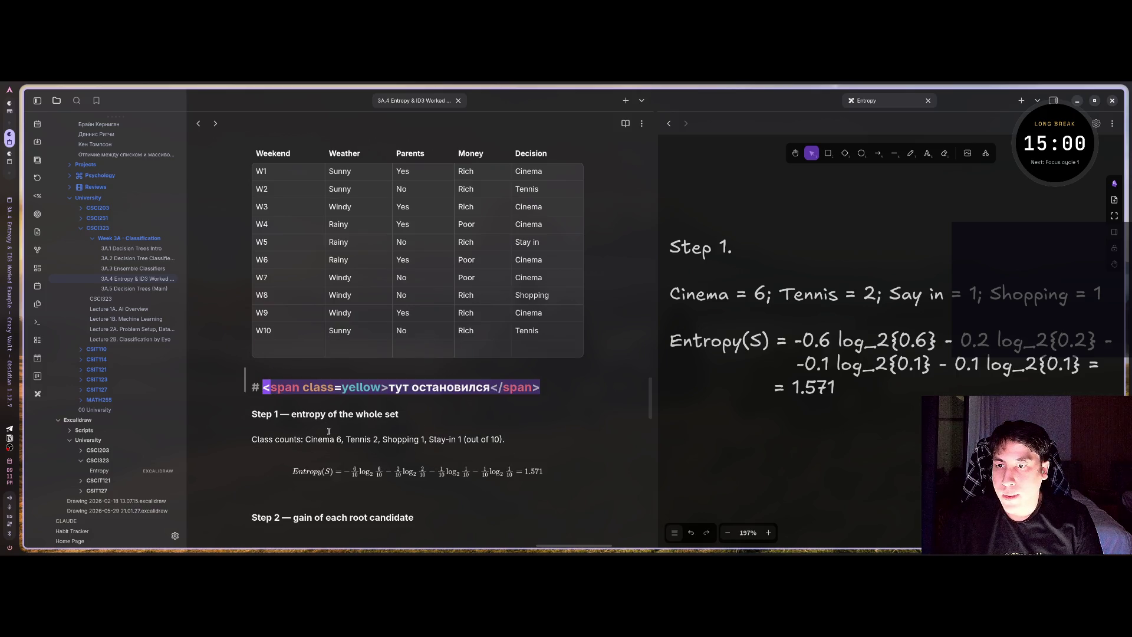
{"action": "scroll", "coordinate": [317, 419], "scroll_direction": "down", "scroll_amount": 1}
{"action": "key", "text": "ctrl+e"}
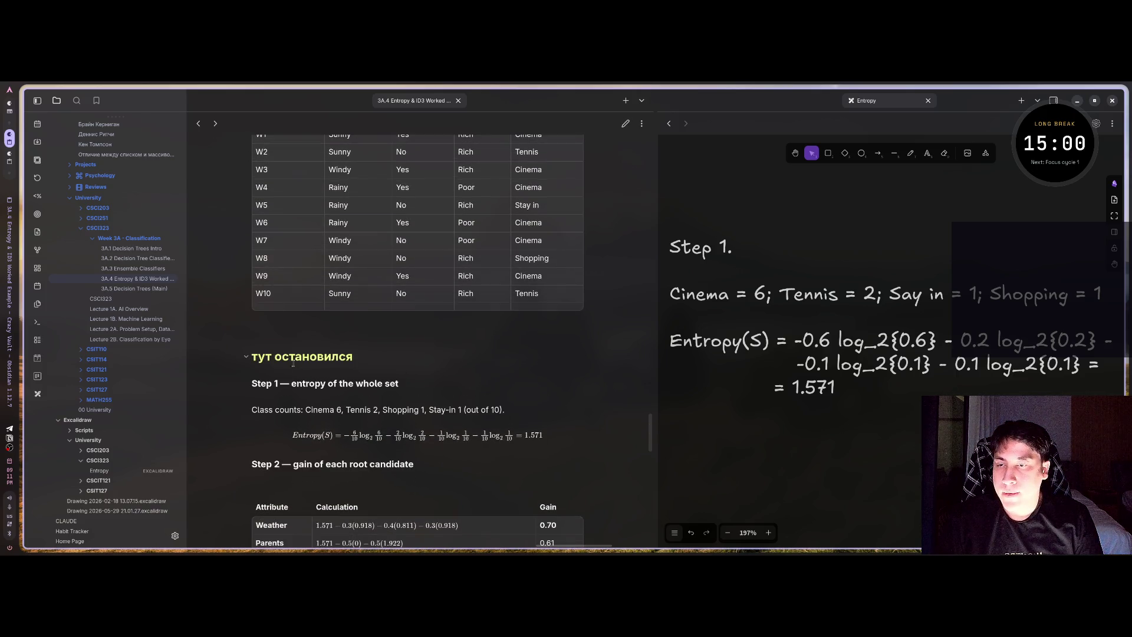